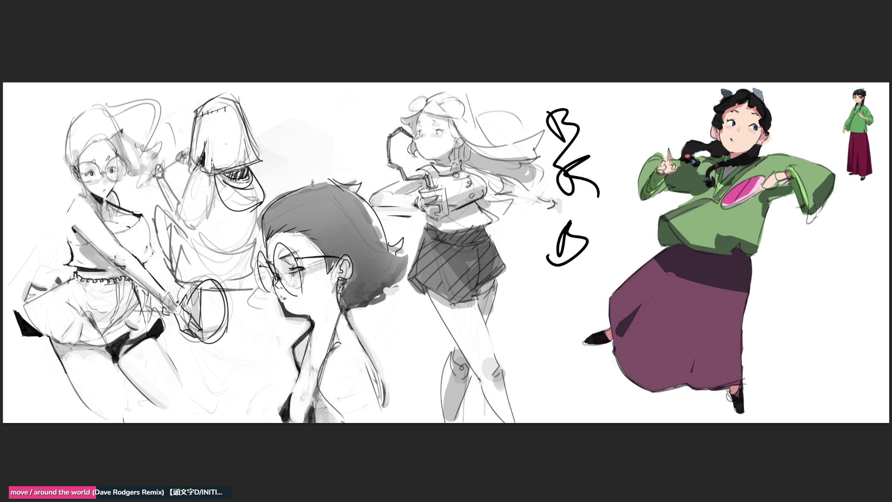
Undo the long stray stroke and the scribbled B and D letters
mouse_move(626, 119)
left_mouse_down()
mouse_move(583, 282)
mouse_move(441, 230)
left_mouse_up()
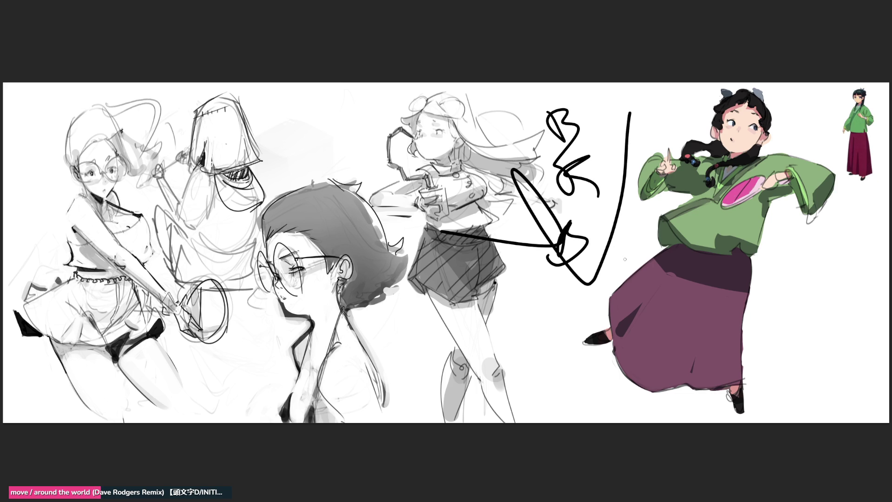
key("ctrl+z")
key("ctrl+z")
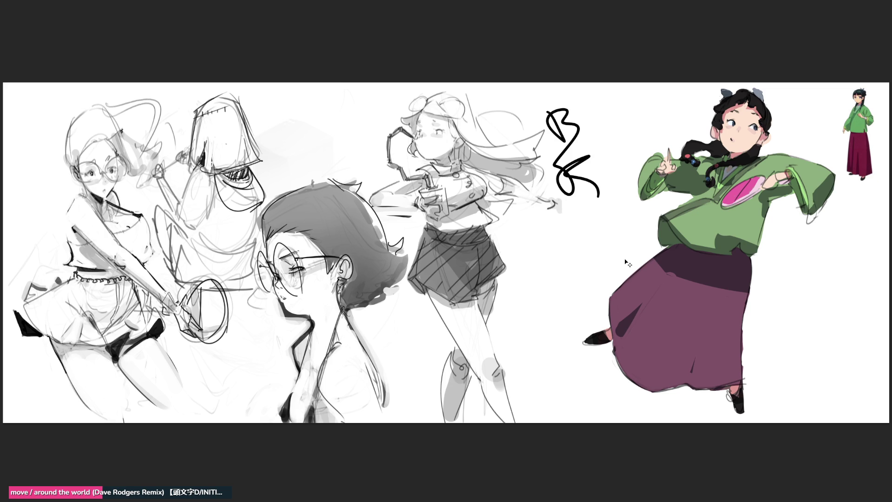
key("ctrl+z")
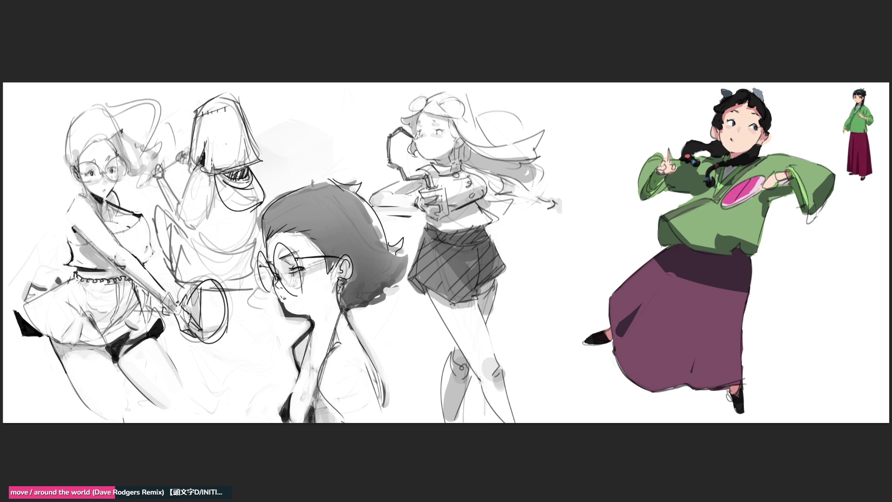
scroll(818, 267, "up", 2)
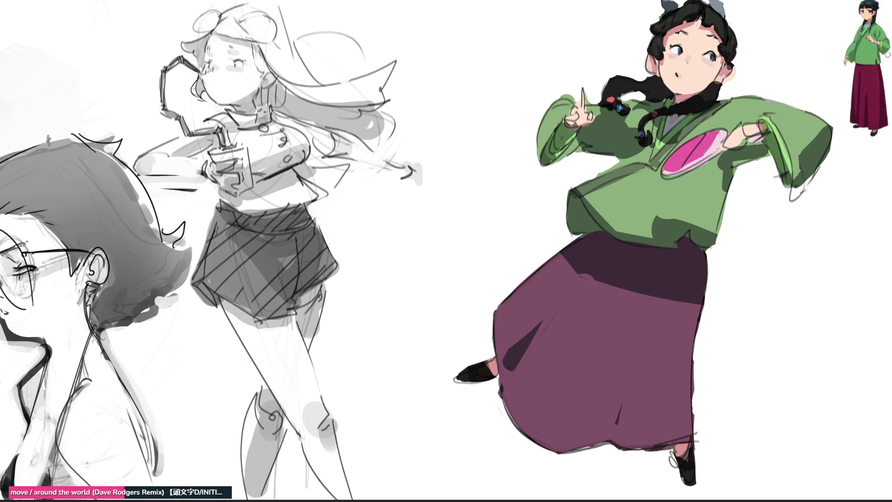
Adjust the brush size and paint a white highlight across the top of the girl's hair
key("bracketright")
key("bracketright")
key("bracketright")
key("bracketleft")
key("bracketleft")
key("bracketleft")
left_click_drag(684, 11, 700, 5)
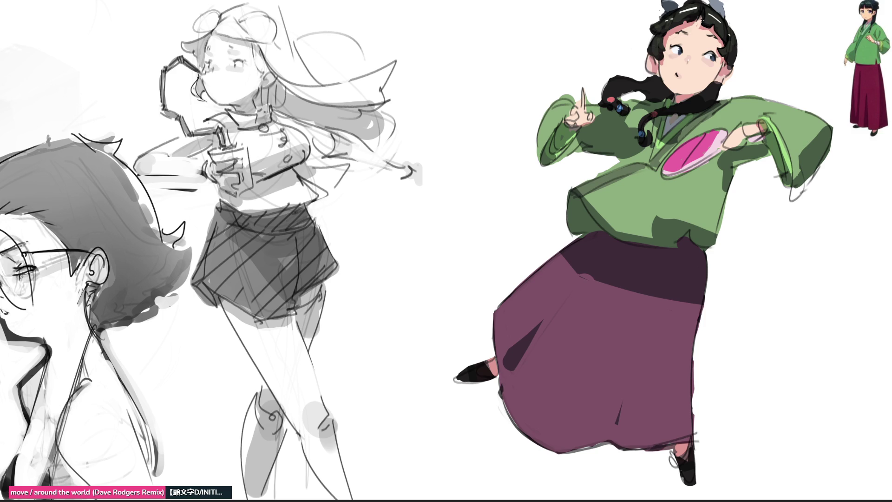
Darken the hair top and the hair edge beside the face, and dot a black earring on the ear
left_click_drag(687, 16, 681, 25)
left_click_drag(656, 77, 653, 88)
left_click(717, 81)
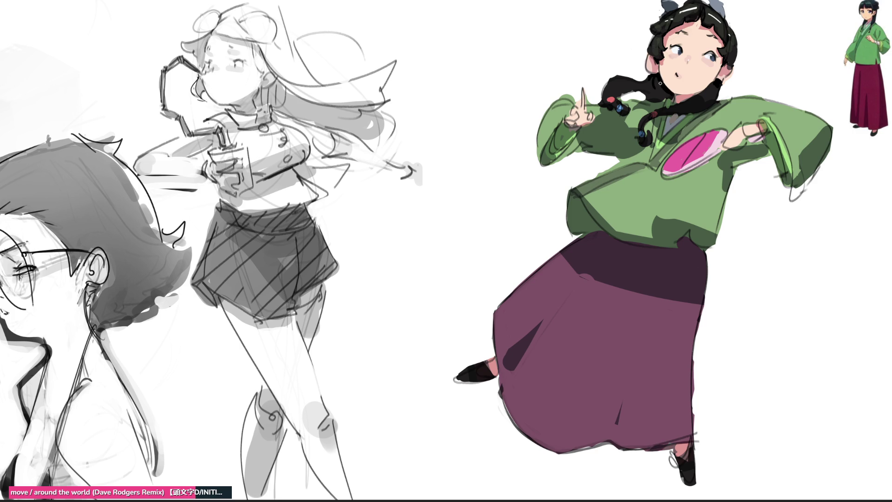
left_click_drag(660, 82, 665, 96)
Darken the neck band and repaint hair strands near the braid and the head's top-left
mouse_move(698, 113)
left_mouse_down()
mouse_move(671, 109)
mouse_move(697, 112)
mouse_move(721, 92)
mouse_move(714, 101)
left_mouse_up()
key("ctrl+z")
key("ctrl+z")
left_click_drag(650, 92, 601, 99)
key("ctrl+z")
key("ctrl+z")
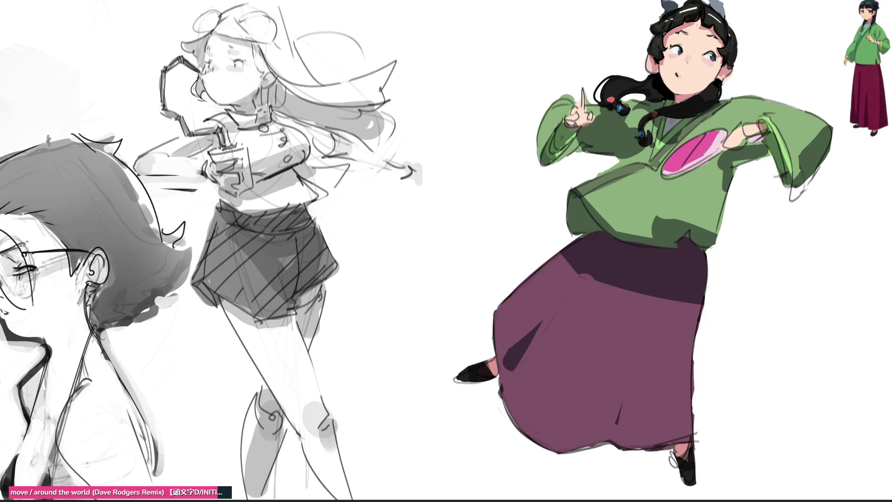
left_click_drag(666, 13, 641, 32)
key("ctrl+z")
key("ctrl+shift+z")
left_click_drag(663, 17, 648, 24)
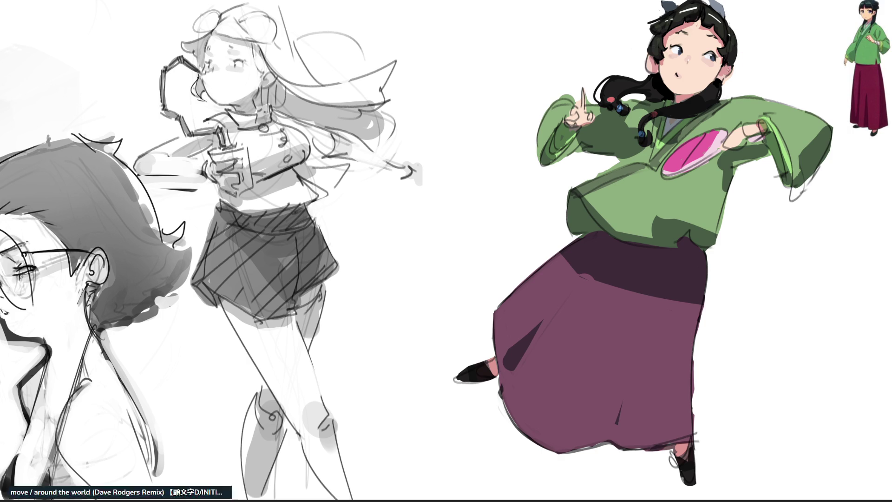
Sample a colour and paint two light green highlight strokes along the sleeve edge
left_click(657, 63, "alt")
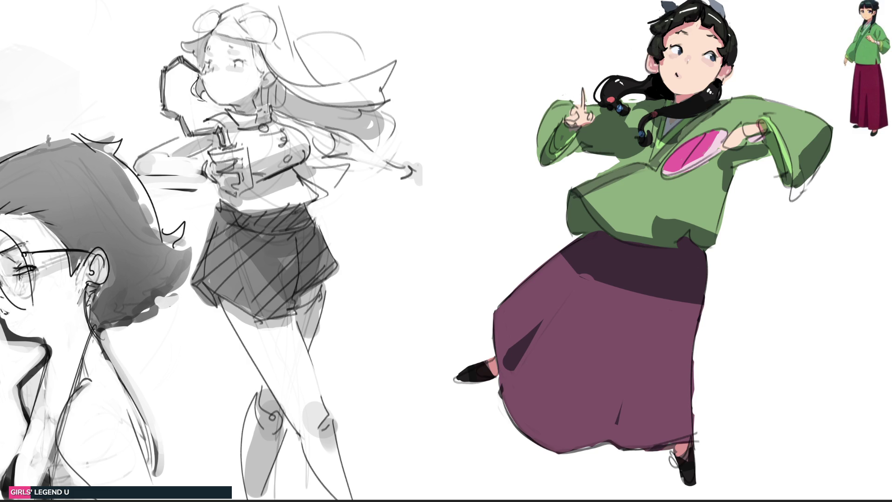
left_click_drag(564, 117, 547, 140)
left_click_drag(548, 142, 560, 115)
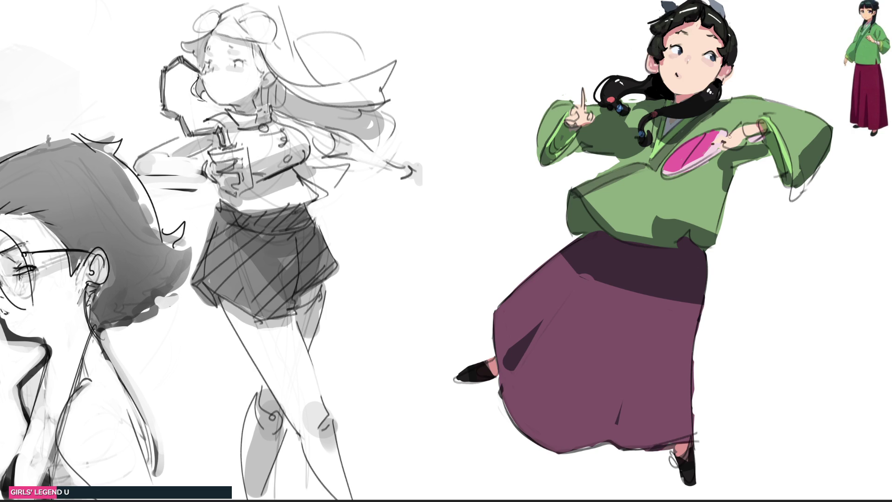
Draw a dark finger line, lighten the hand's top edge, and add a grey wrist-cuff stroke
mouse_move(719, 143)
left_mouse_down()
mouse_move(734, 138)
mouse_move(726, 150)
left_mouse_up()
left_click_drag(741, 126, 767, 131)
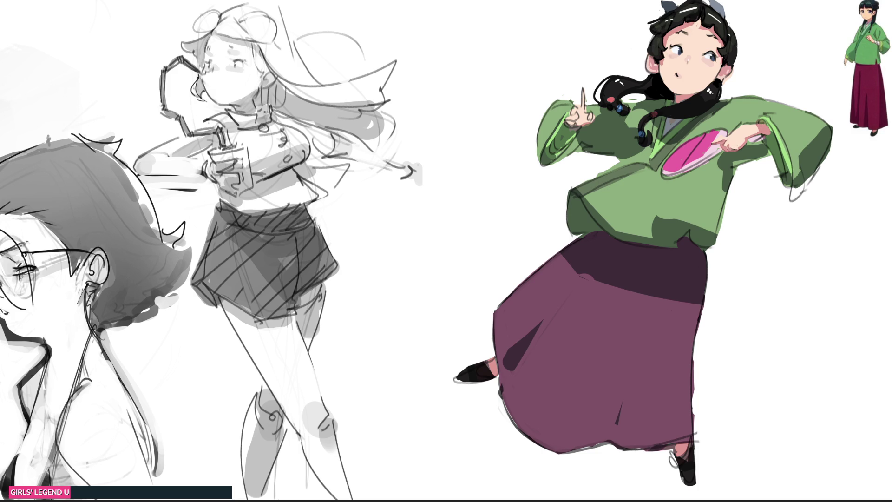
left_click(730, 145, "alt")
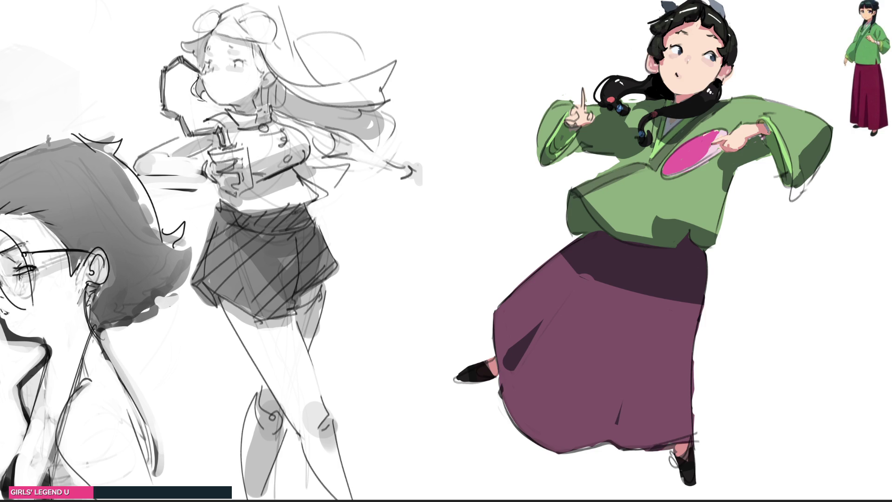
left_click_drag(761, 124, 763, 131)
Lighten the cuff edge, darken the raised hand's fingers, and redraw the mouth as a small open o
mouse_move(757, 131)
left_mouse_down()
mouse_move(752, 124)
mouse_move(756, 138)
left_mouse_up()
left_click_drag(576, 114, 581, 126)
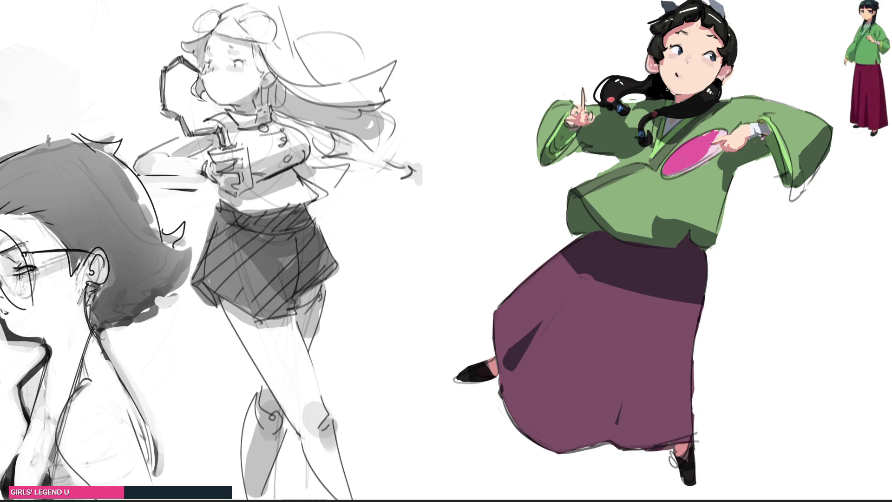
left_click_drag(677, 93, 696, 93)
key("ctrl+z")
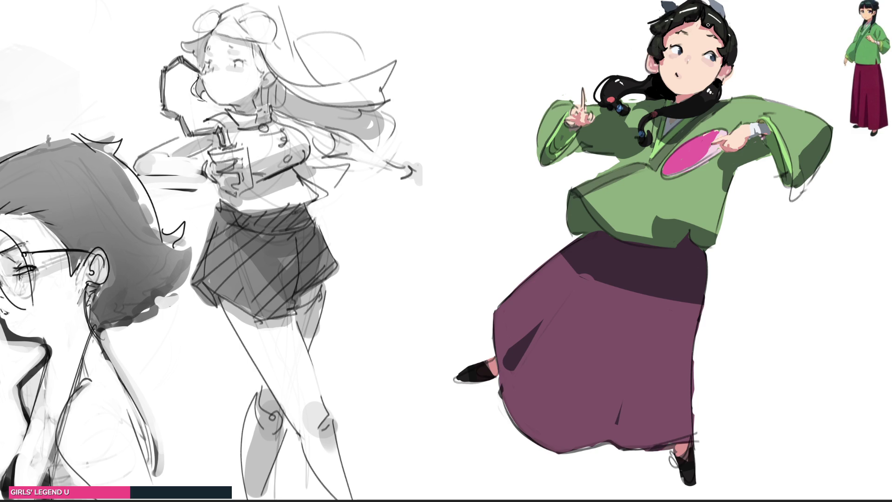
left_click_drag(687, 72, 681, 77)
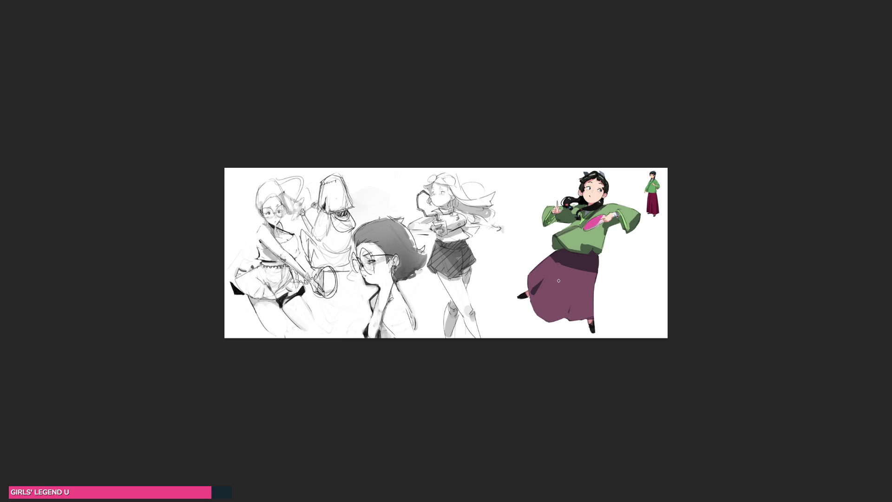
Paint the upper and lower skirt crimson, enlarging the brush for broad coverage
mouse_move(564, 276)
left_mouse_down()
mouse_move(553, 258)
mouse_move(597, 266)
mouse_move(490, 261)
left_mouse_up()
mouse_move(614, 284)
left_mouse_down()
mouse_move(548, 315)
mouse_move(583, 305)
mouse_move(598, 311)
left_mouse_up()
key("bracketright")
key("bracketright")
key("bracketright")
key("bracketright")
key("bracketright")
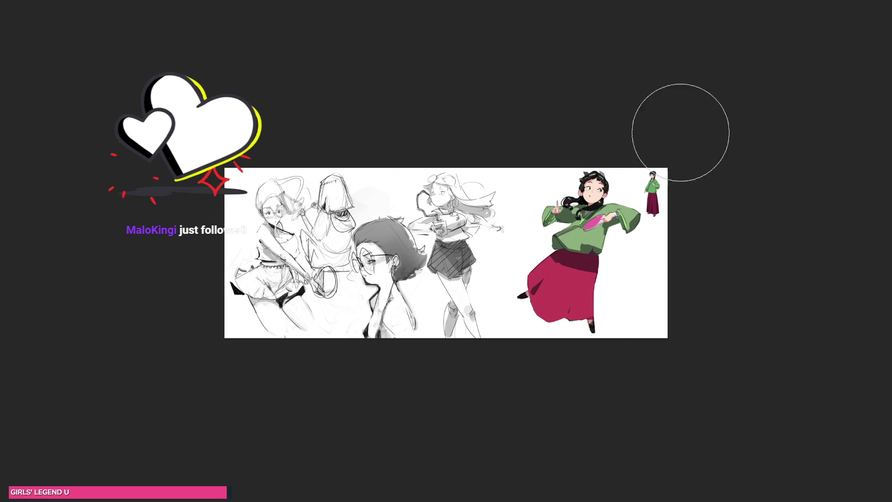
key("bracketright")
key("bracketright")
key("bracketright")
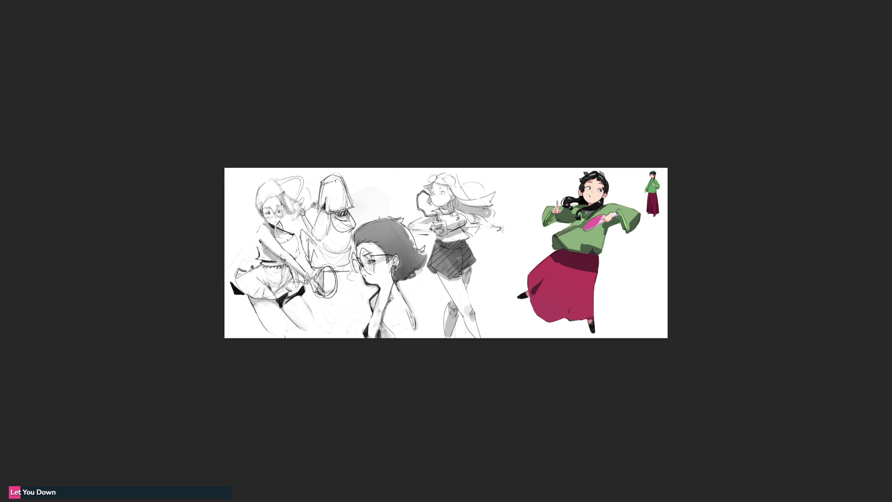
left_click_drag(737, 175, 737, 179)
mouse_move(556, 236)
left_mouse_down()
mouse_move(603, 234)
mouse_move(592, 249)
mouse_move(595, 209)
mouse_move(633, 220)
mouse_move(626, 223)
mouse_move(637, 238)
mouse_move(601, 218)
mouse_move(586, 232)
mouse_move(611, 217)
mouse_move(564, 223)
mouse_move(591, 198)
left_mouse_up()
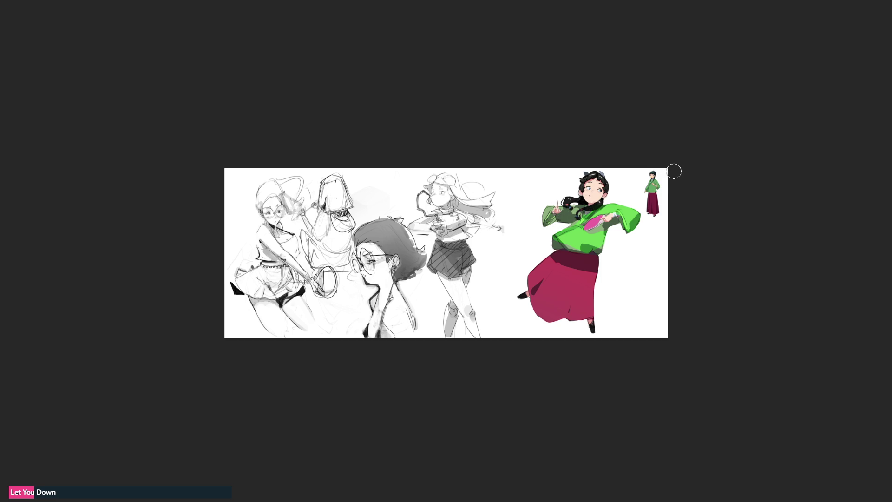
key("bracketright")
key("bracketright")
key("bracketright")
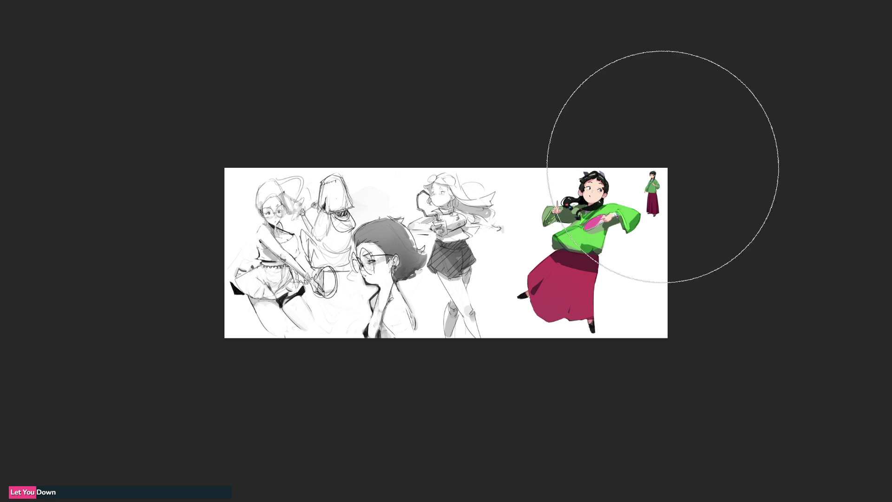
key("ctrl+z")
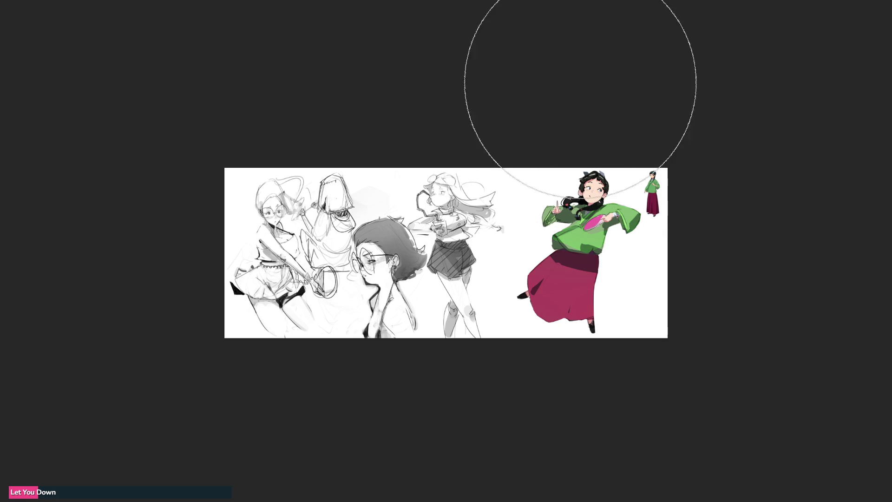
key("ctrl+shift+z")
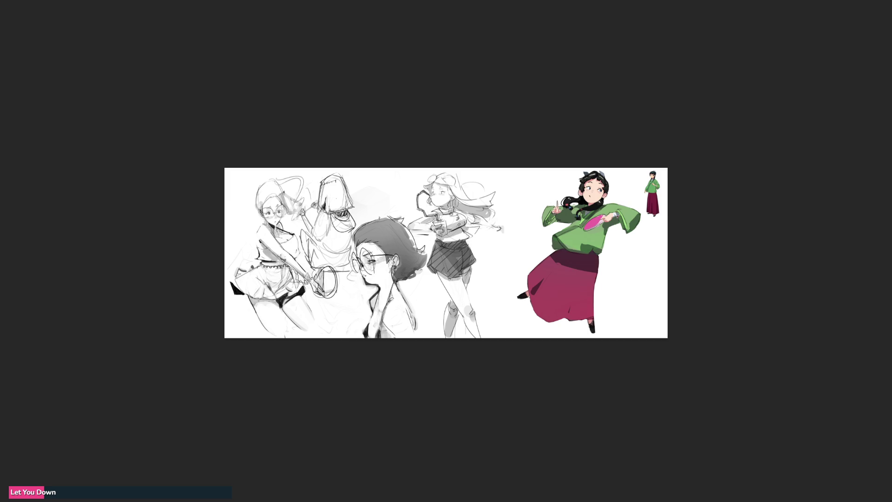
key("bracketleft")
key("bracketleft")
key("bracketleft")
key("bracketleft")
key("bracketleft")
key("bracketleft")
Extend the grey ground shadow, erase its left part lighter, and delete the small reference figure
left_click_drag(584, 334, 597, 335)
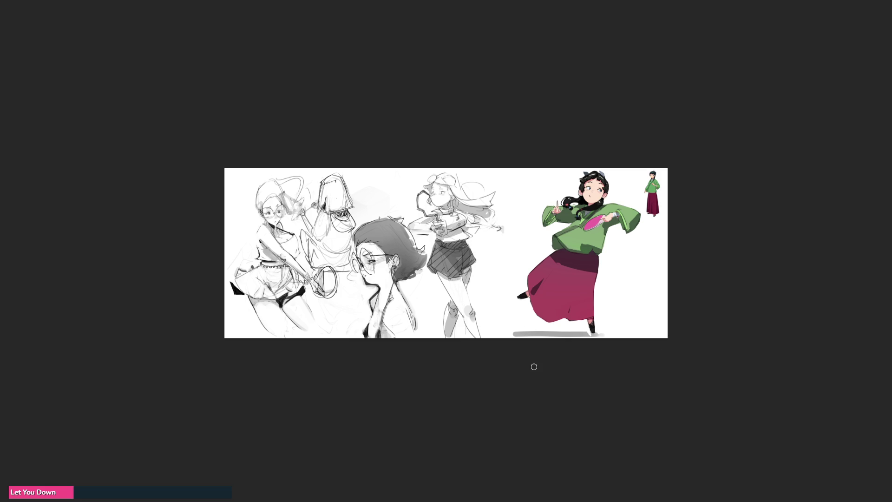
key("e")
mouse_move(558, 344)
left_mouse_down()
mouse_move(514, 345)
mouse_move(576, 346)
left_mouse_up()
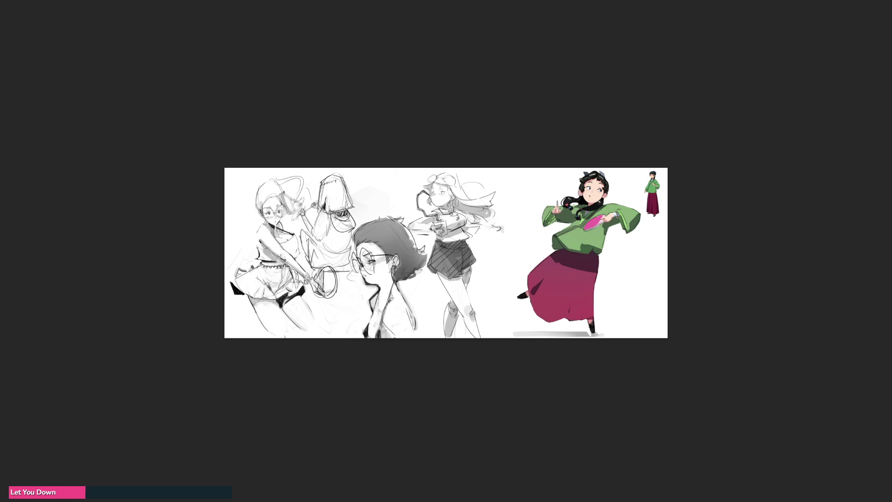
key("Delete")
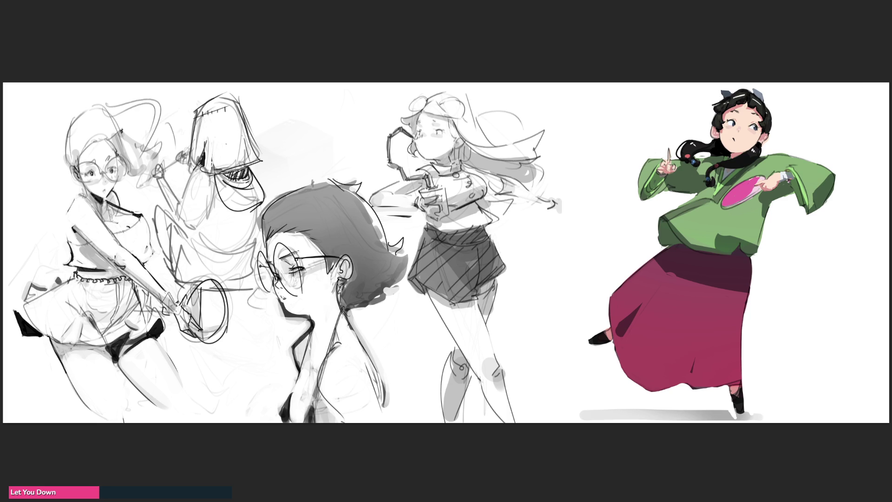
Dab skin tone onto the raised finger with a larger brush, then mirror the girl horizontally
key("bracketright")
left_click(669, 167)
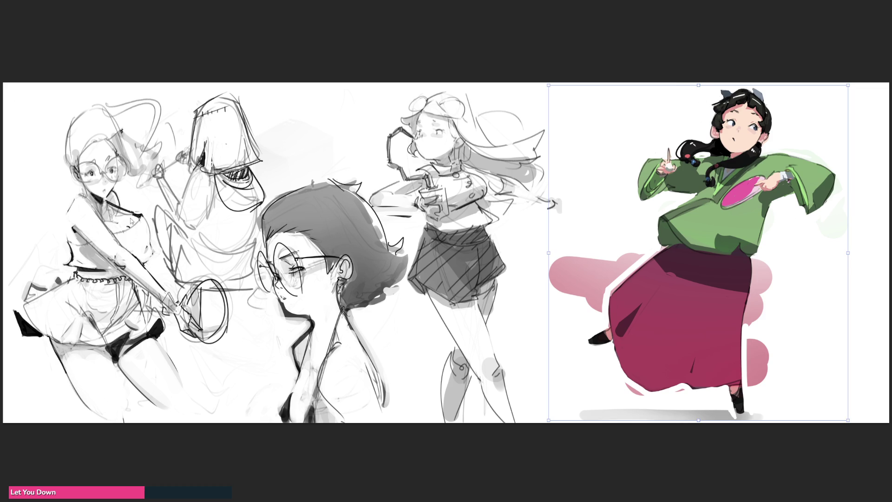
key("h")
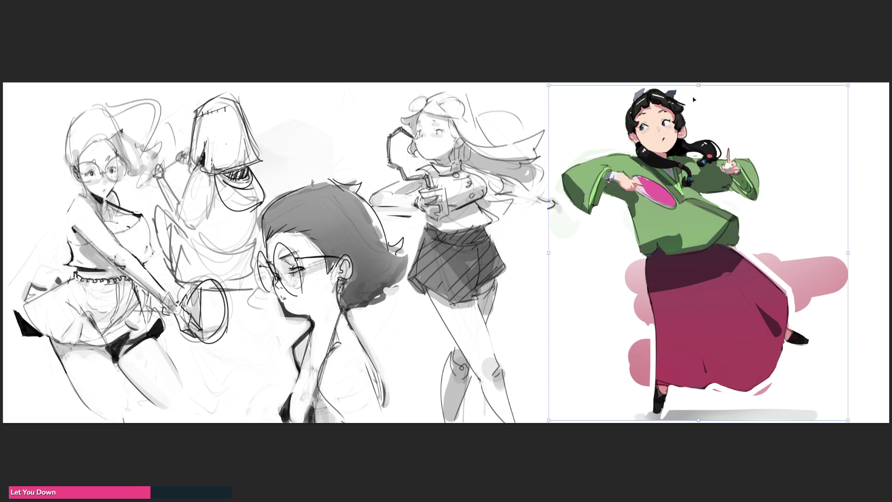
Skew the girl by stretching her top, flip her back, and sketch a curl beside the sleeve
left_click_drag(698, 86, 705, 83)
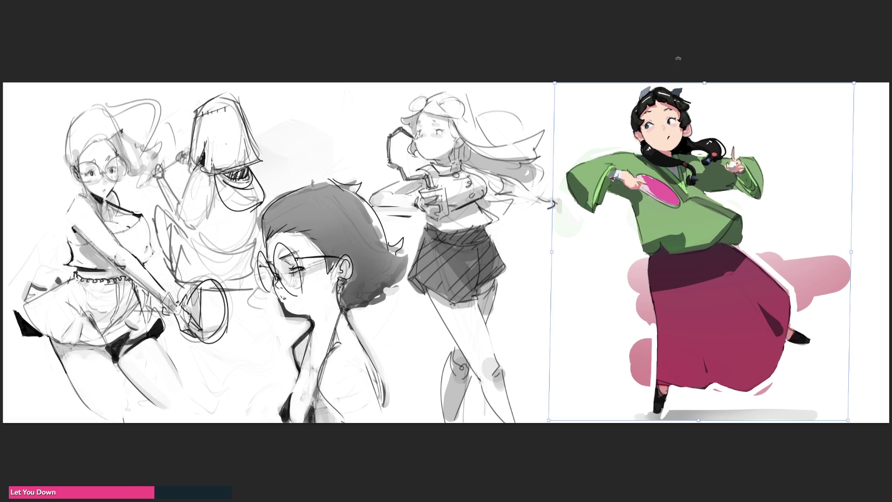
key("Return")
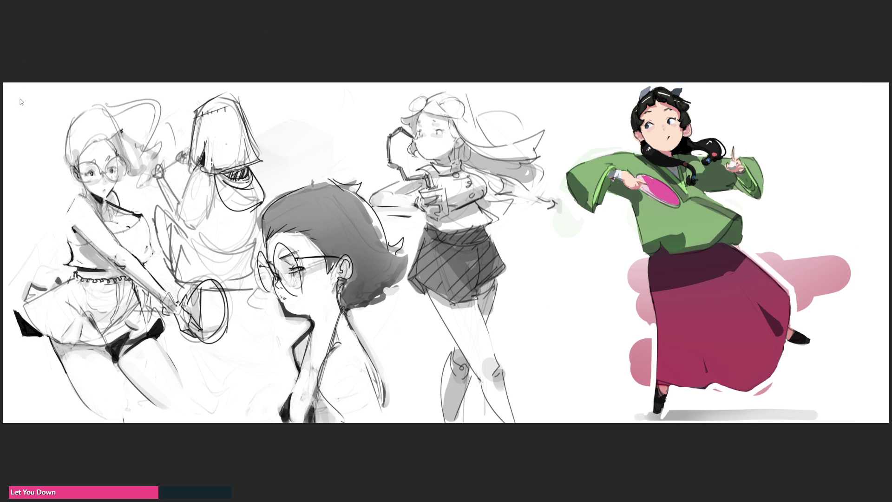
key("h")
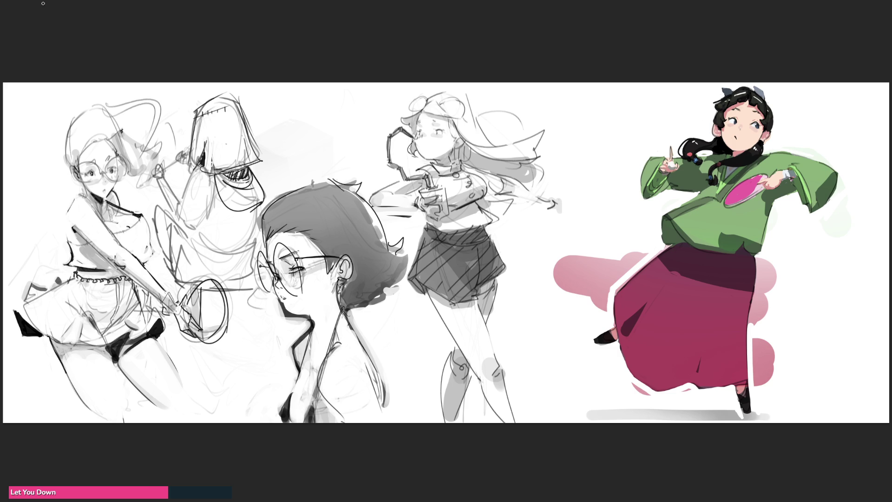
mouse_move(840, 279)
left_mouse_down()
mouse_move(858, 172)
mouse_move(844, 172)
mouse_move(823, 212)
mouse_move(774, 232)
mouse_move(757, 264)
mouse_move(747, 357)
mouse_move(790, 396)
left_mouse_up()
Lasso the pink blobs and faint green strokes around the girl, delete them, and deselect
mouse_move(733, 402)
left_mouse_down()
mouse_move(682, 389)
mouse_move(652, 396)
mouse_move(613, 377)
left_mouse_up()
mouse_move(606, 324)
left_mouse_down()
mouse_move(617, 297)
mouse_move(676, 249)
mouse_move(660, 217)
mouse_move(543, 301)
mouse_move(602, 321)
left_mouse_up()
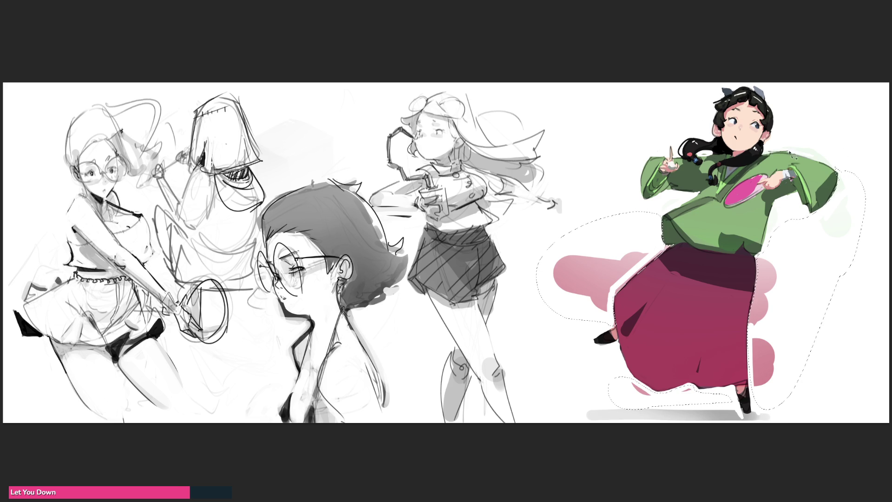
mouse_move(835, 168)
left_mouse_down()
mouse_move(799, 134)
mouse_move(769, 151)
left_mouse_up()
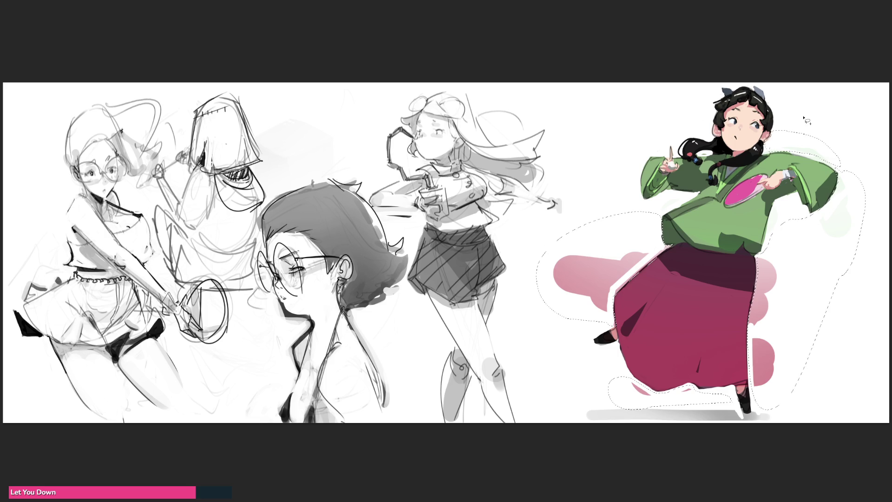
key("Delete")
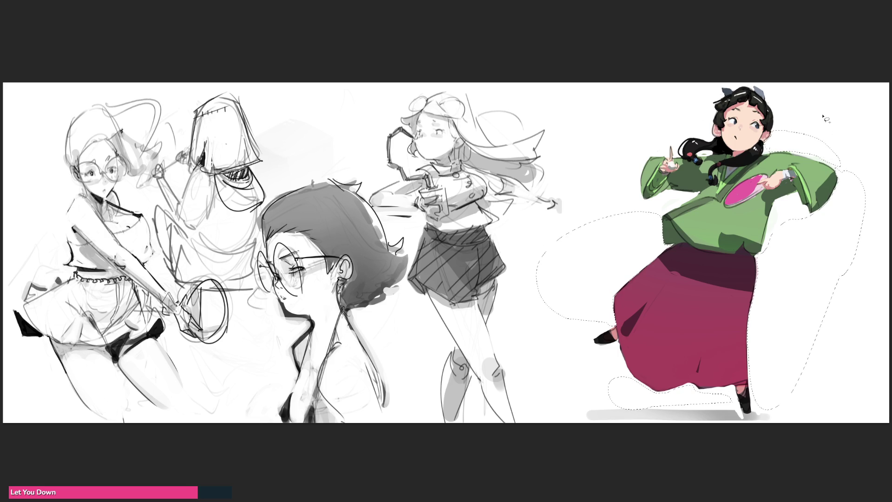
key("ctrl+d")
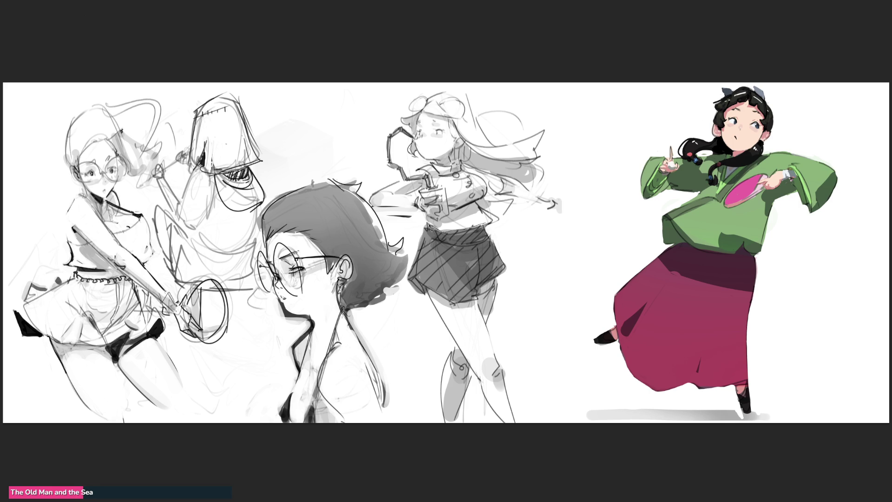
Paint a dark stroke along the lower hem of the crimson skirt
mouse_move(412, 285)
left_mouse_down()
mouse_move(453, 302)
mouse_move(479, 298)
mouse_move(505, 271)
mouse_move(491, 240)
left_mouse_up()
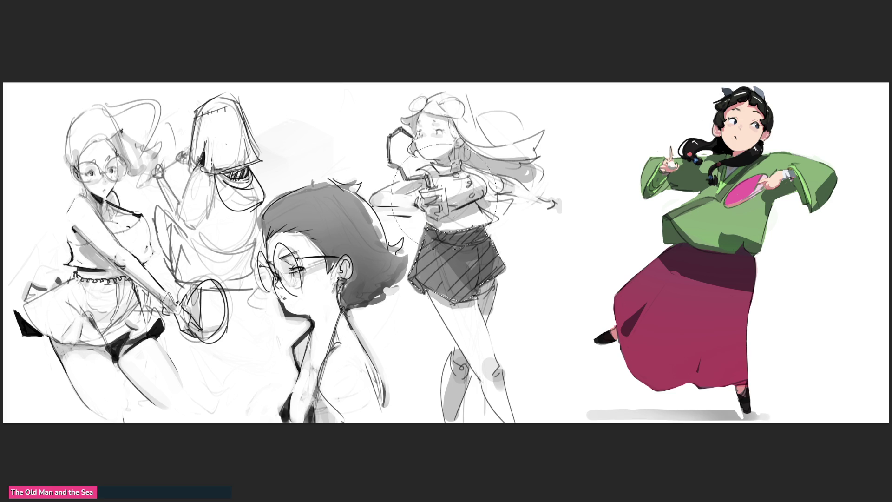
Fill the selected skirt with translucent grey, deselect, then darken the racket's bottom
key("alt+BackSpace")
key("alt+BackSpace")
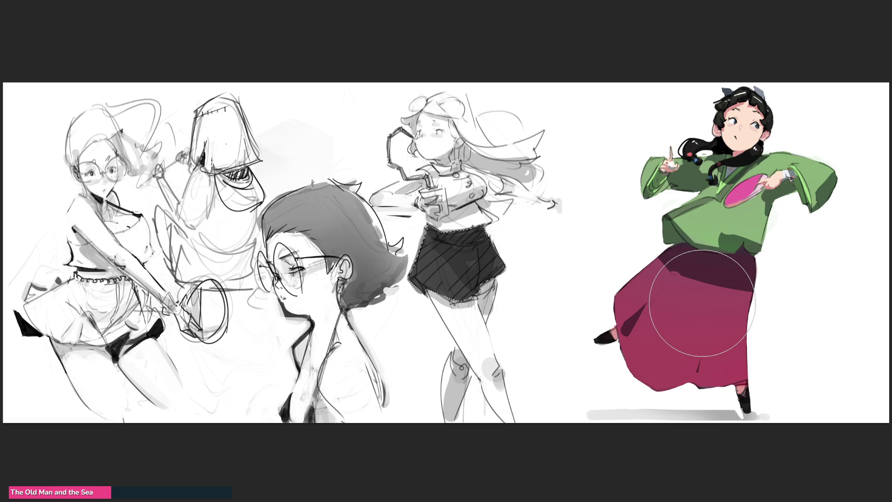
key("ctrl+d")
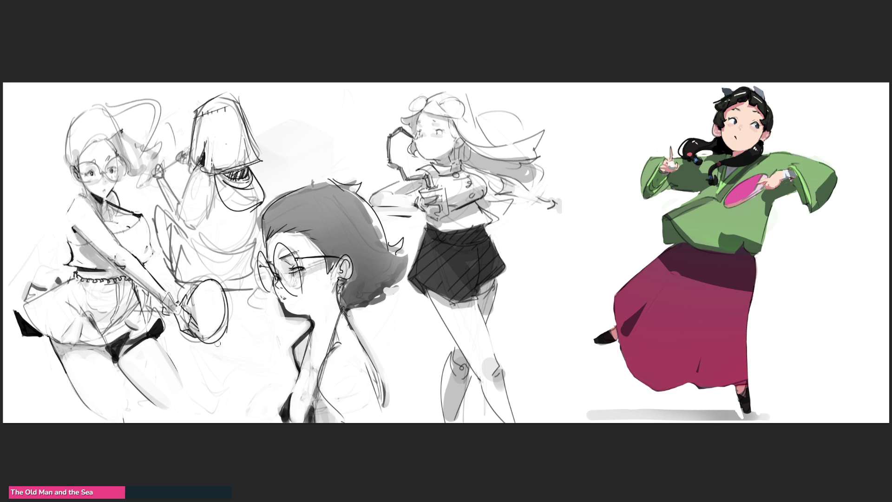
mouse_move(197, 344)
left_mouse_down()
mouse_move(230, 332)
mouse_move(232, 306)
left_mouse_up()
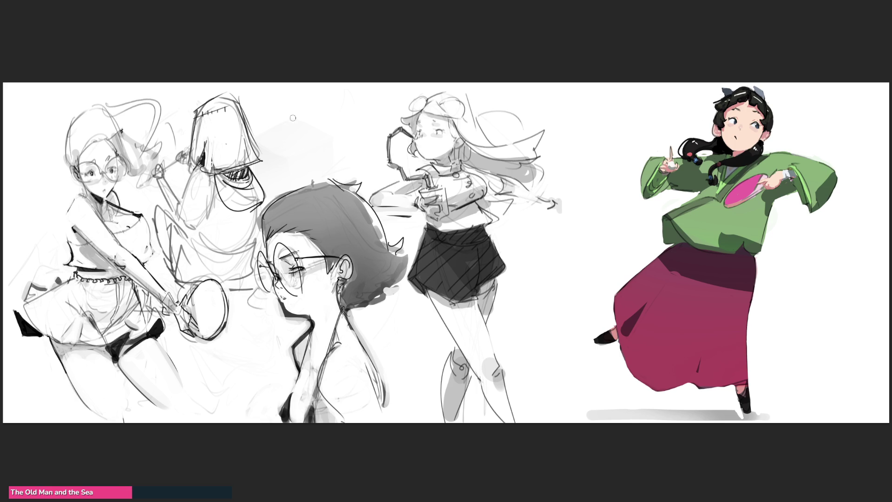
Darken the hooded sketch's hood edges, visor shadow, racket accents and sleeve folds
mouse_move(195, 165)
left_mouse_down()
mouse_move(178, 218)
mouse_move(188, 232)
mouse_move(208, 215)
mouse_move(204, 227)
left_mouse_up()
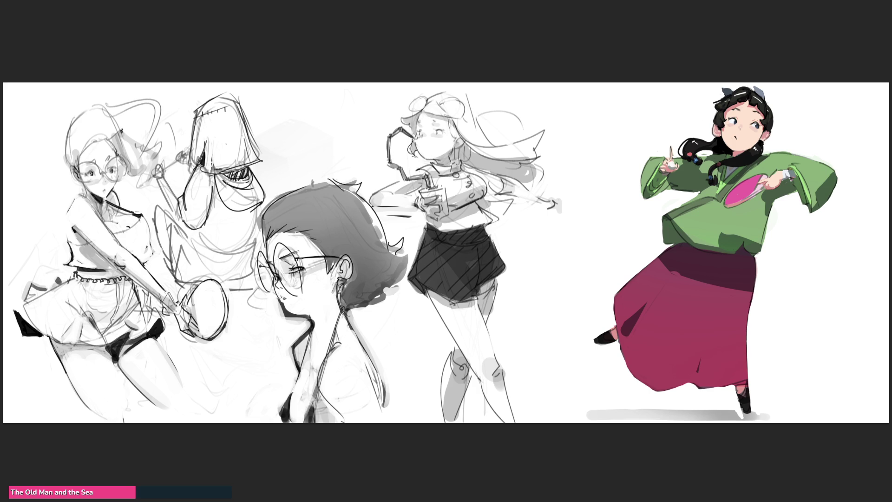
mouse_move(215, 179)
left_mouse_down()
mouse_move(219, 204)
mouse_move(255, 211)
left_mouse_up()
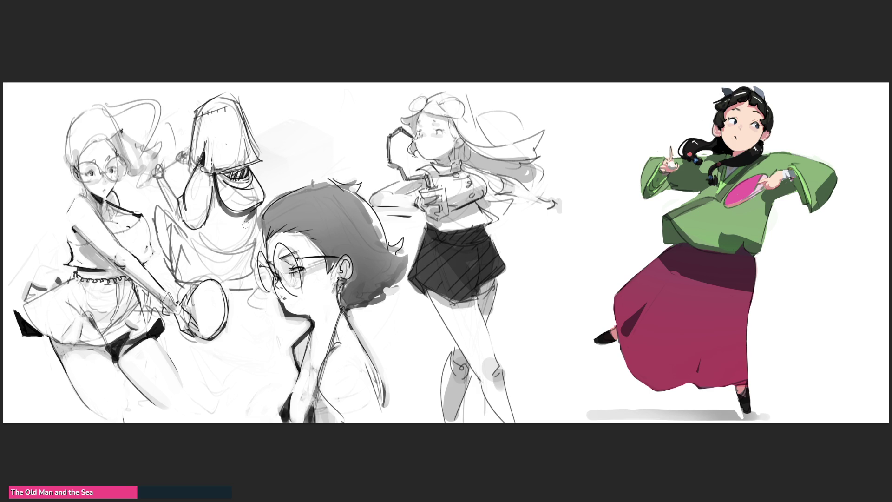
left_click_drag(237, 165, 251, 173)
mouse_move(258, 253)
left_mouse_down()
mouse_move(235, 254)
mouse_move(244, 255)
mouse_move(247, 273)
mouse_move(224, 284)
left_mouse_up()
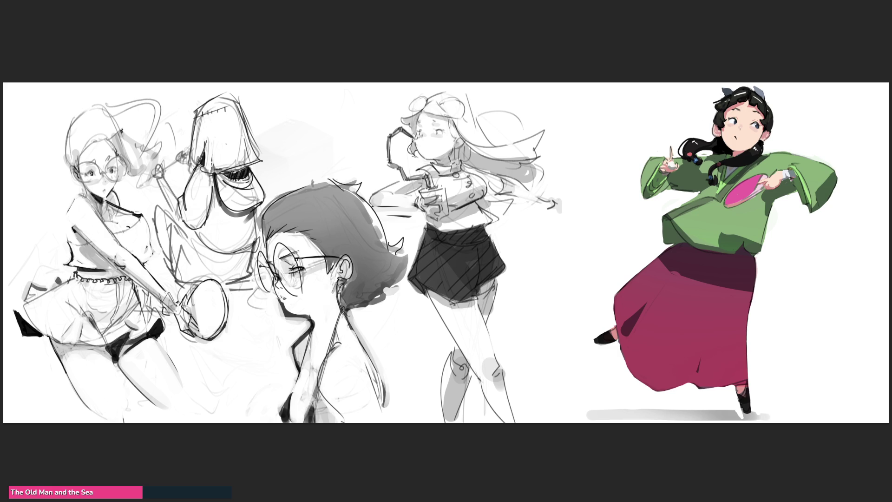
mouse_move(193, 219)
left_mouse_down()
mouse_move(182, 261)
mouse_move(172, 222)
mouse_move(183, 281)
left_mouse_up()
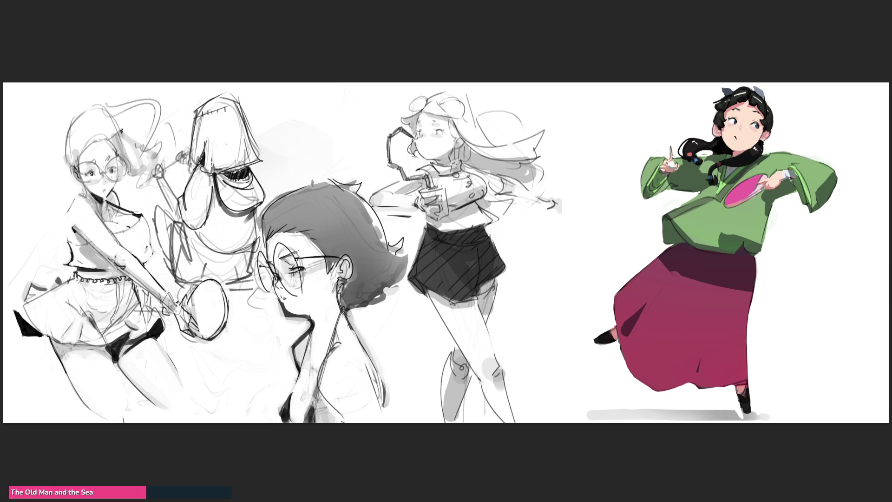
mouse_move(173, 213)
left_mouse_down()
mouse_move(157, 207)
mouse_move(173, 278)
left_mouse_up()
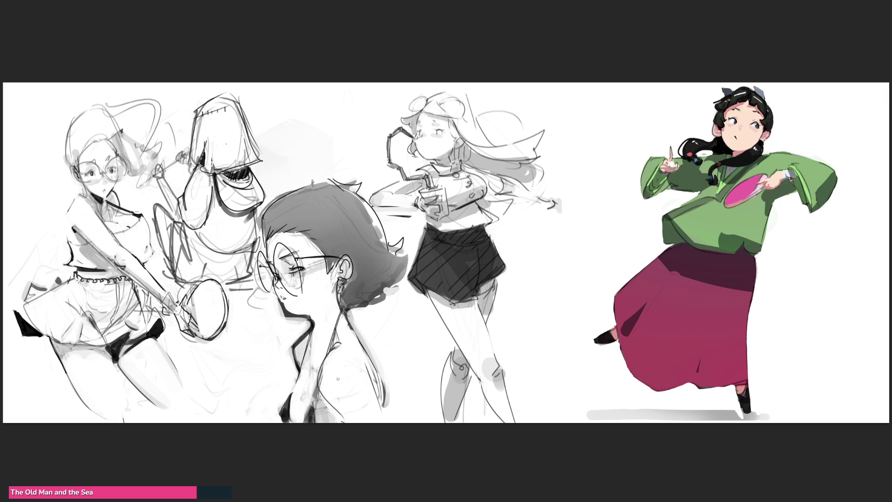
Paint dark and light strokes along the glasses girl's neck and shoulder, then sample the neck colour
left_click_drag(320, 363, 366, 422)
mouse_move(319, 419)
left_mouse_down()
mouse_move(325, 407)
mouse_move(335, 417)
left_mouse_up()
mouse_move(325, 386)
left_mouse_down()
mouse_move(334, 408)
mouse_move(324, 386)
mouse_move(305, 413)
left_mouse_up()
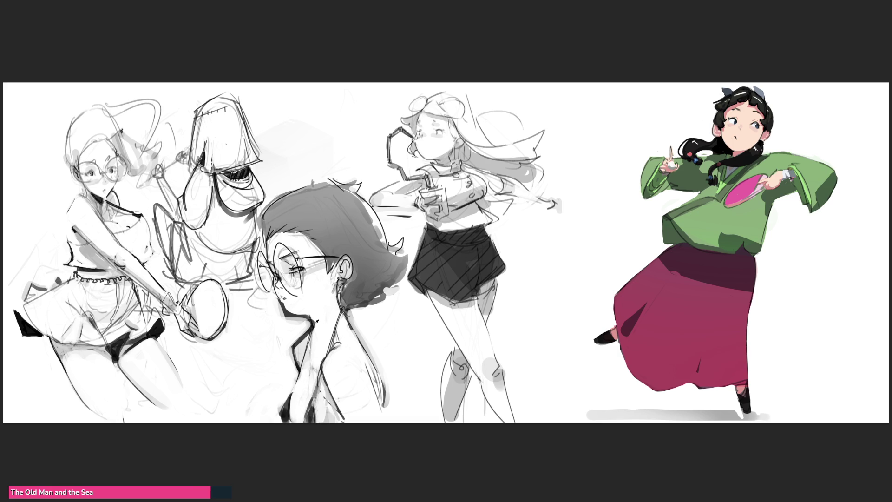
left_click_drag(304, 369, 292, 392)
left_click(370, 377, "ctrl")
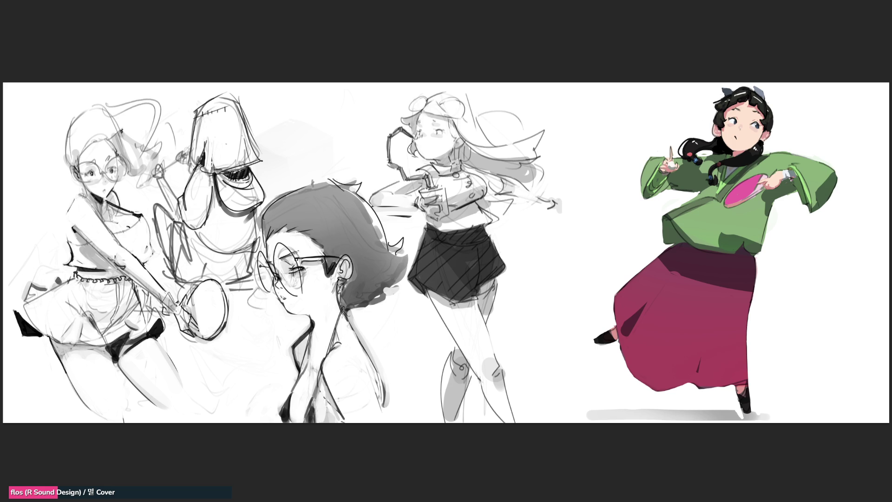
Add an earring and neck hatching to the glasses girl, and paint out her shoulder strap in white
mouse_move(332, 266)
left_mouse_down()
mouse_move(332, 284)
mouse_move(347, 265)
mouse_move(337, 279)
left_mouse_up()
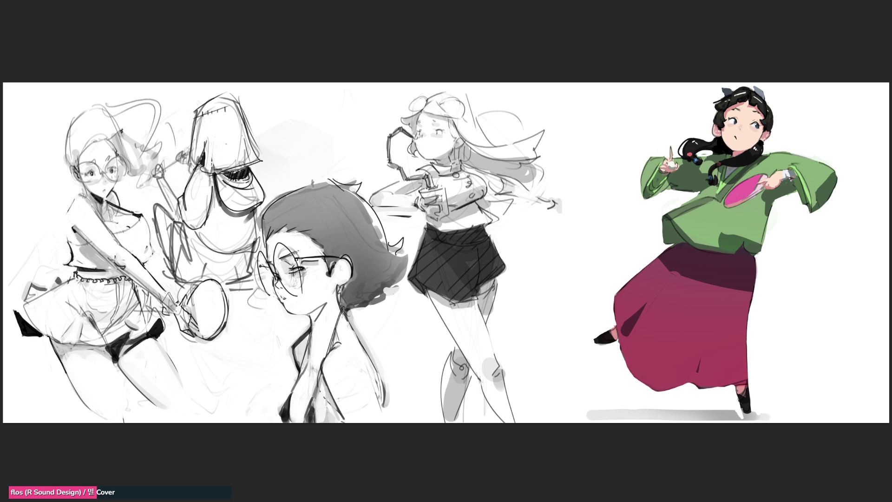
left_click_drag(314, 315, 312, 327)
key("ctrl+z")
left_click_drag(311, 323, 342, 292)
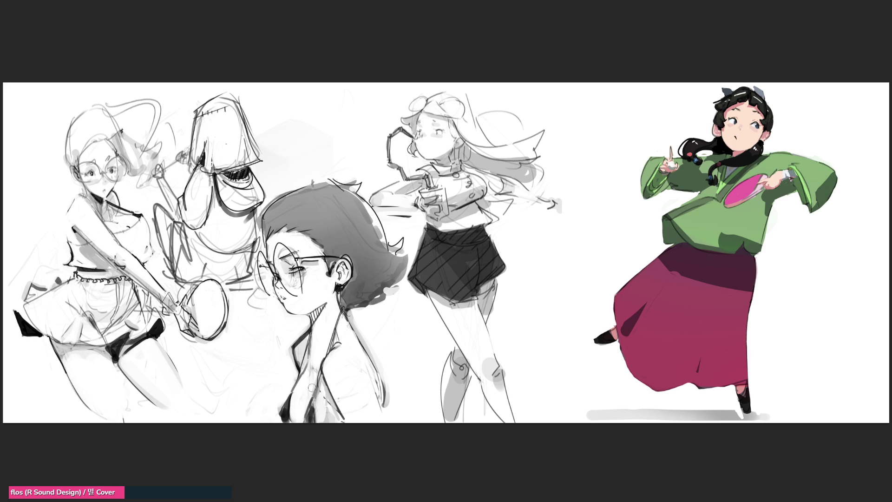
mouse_move(308, 414)
left_mouse_down()
mouse_move(318, 388)
mouse_move(303, 436)
left_mouse_up()
mouse_move(316, 381)
left_mouse_down()
mouse_move(297, 419)
mouse_move(319, 384)
mouse_move(308, 415)
mouse_move(312, 392)
left_mouse_up()
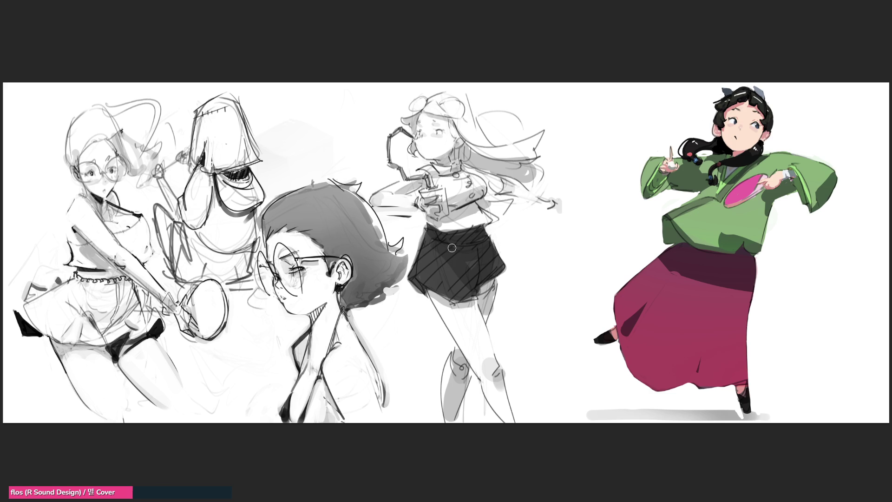
Paint a small black blob at the bottom edge beneath the glasses girl
mouse_move(282, 417)
left_mouse_down()
mouse_move(289, 426)
mouse_move(284, 418)
left_mouse_up()
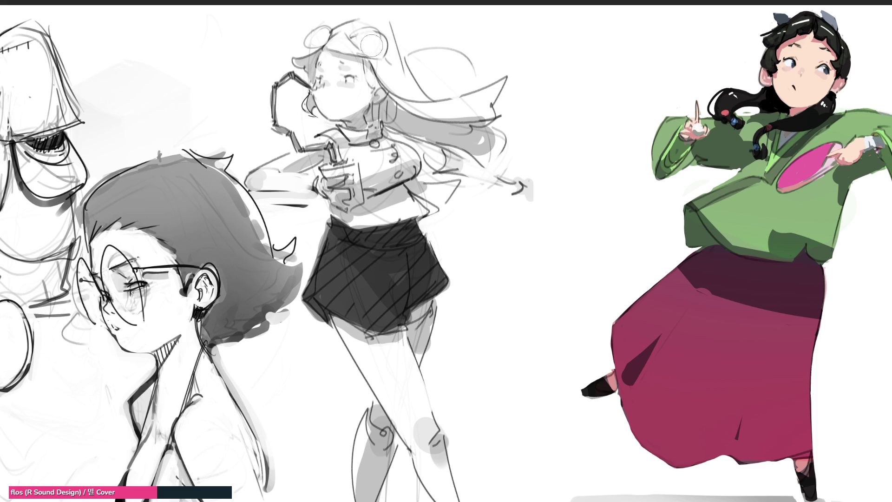
Stamp grey dots onto both of the long-haired girl's hair buns and draw a small earring hook
left_click(370, 43)
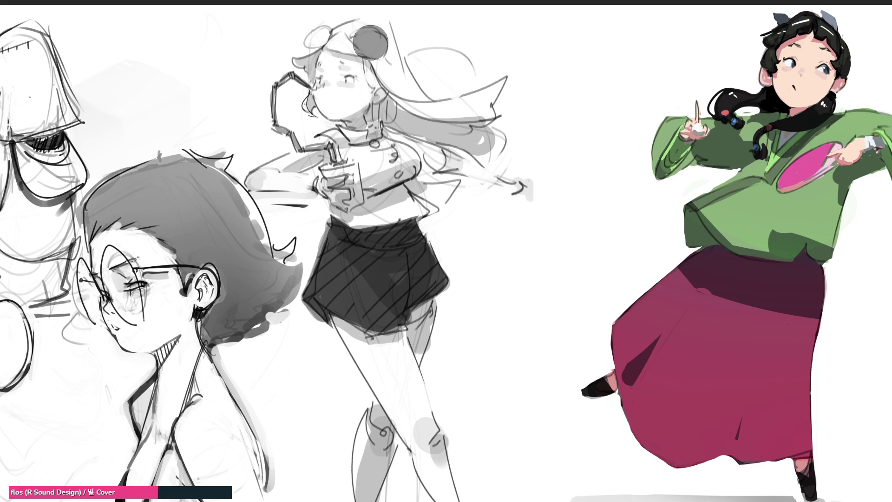
left_click(315, 36)
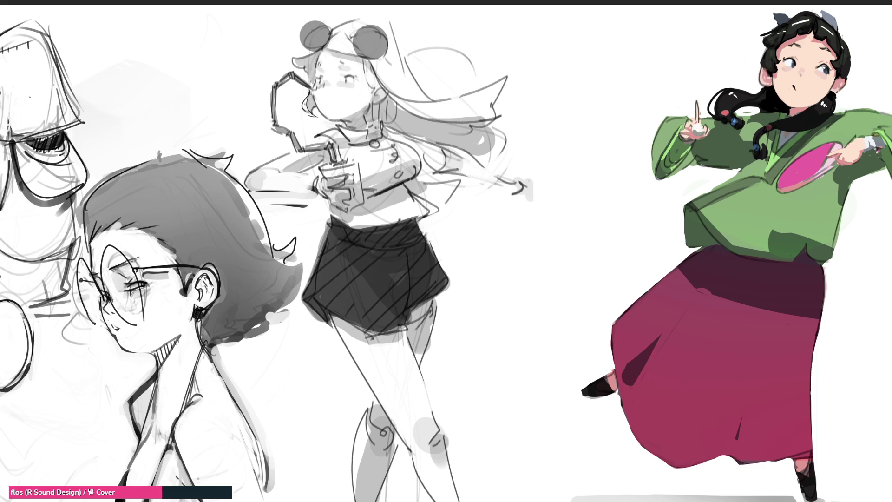
left_click_drag(389, 54, 391, 70)
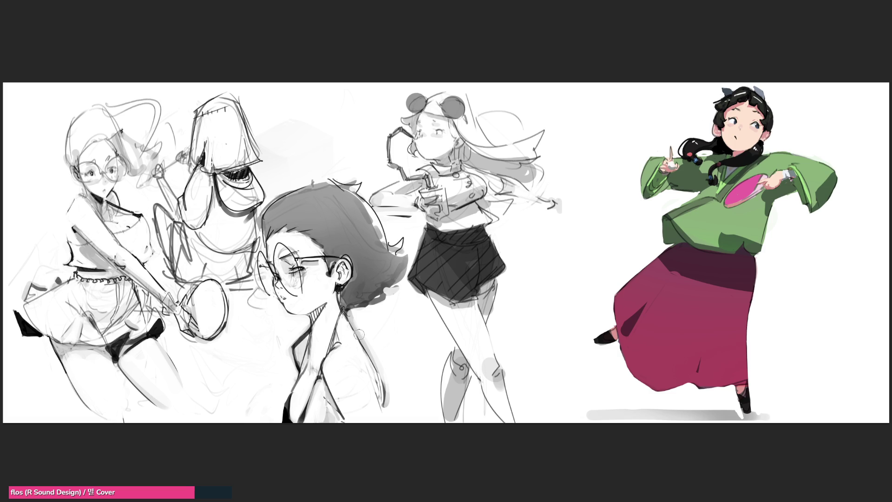
Draw a darker line down the middle glasses figure's neck and back, redoing stray strokes
left_click_drag(349, 317, 381, 368)
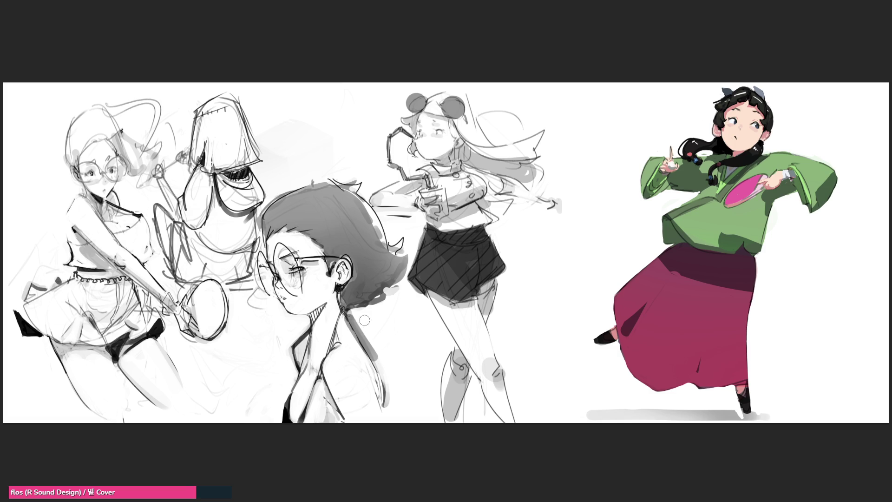
key("ctrl+z")
mouse_move(335, 359)
left_mouse_down()
mouse_move(333, 350)
mouse_move(337, 355)
left_mouse_up()
left_click_drag(346, 315, 387, 410)
key("ctrl+z")
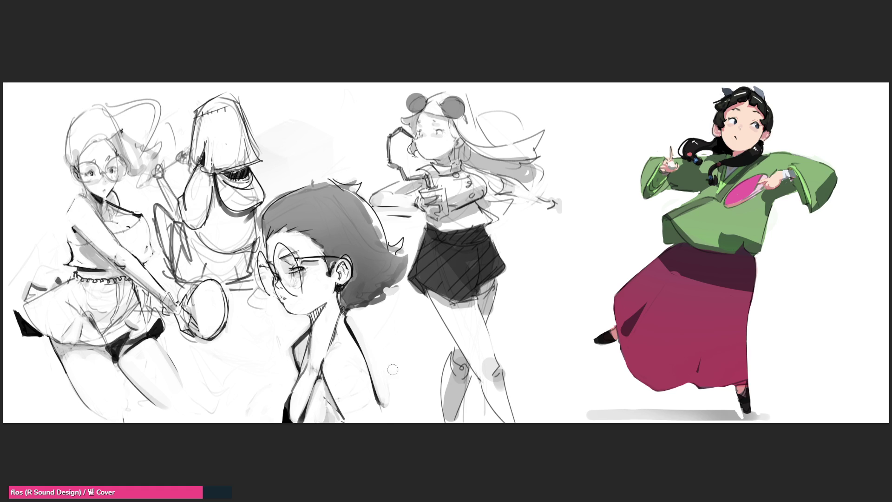
left_click_drag(358, 379, 378, 418)
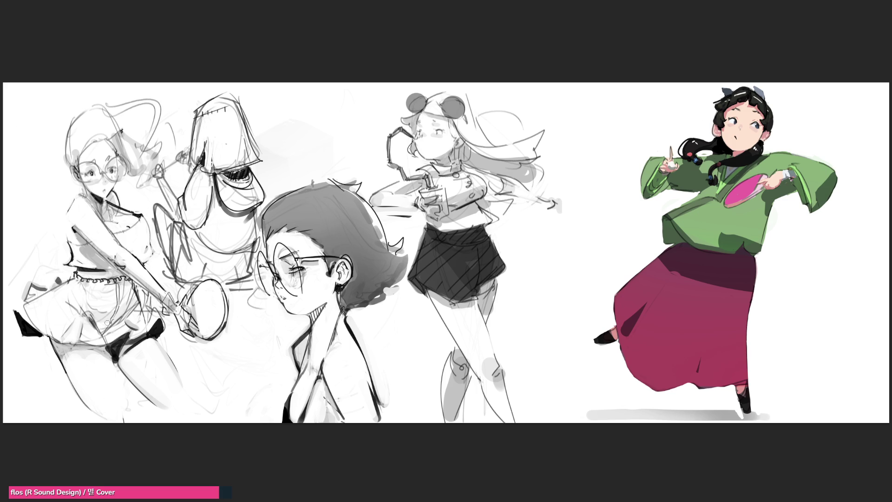
Shade the left sketch's skirt grey and add faint shading along its arm
left_click_drag(111, 298, 100, 328)
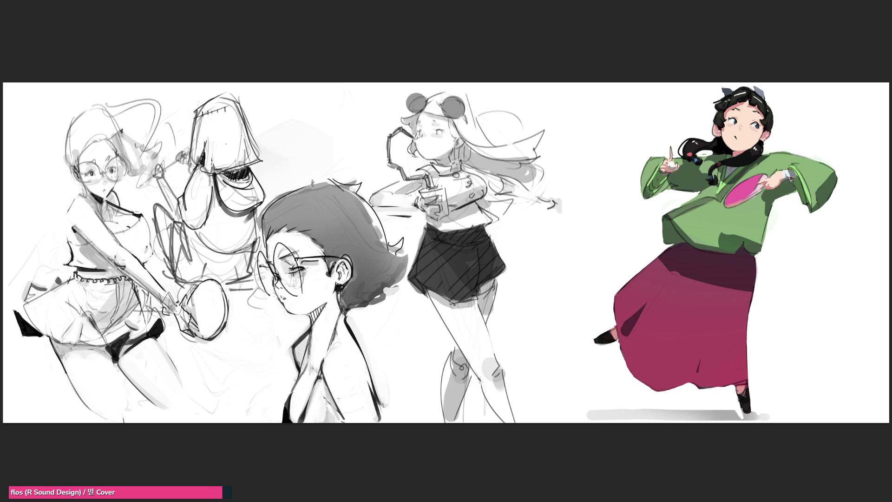
left_click_drag(112, 318, 107, 337)
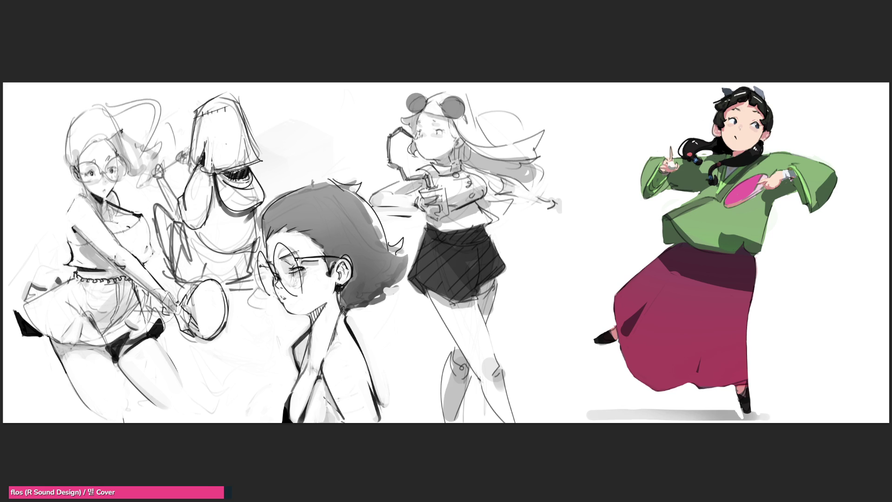
mouse_move(134, 271)
left_mouse_down()
mouse_move(79, 270)
mouse_move(126, 330)
mouse_move(141, 326)
mouse_move(90, 323)
mouse_move(91, 332)
mouse_move(122, 334)
mouse_move(111, 327)
mouse_move(151, 315)
mouse_move(136, 326)
mouse_move(83, 327)
mouse_move(77, 309)
mouse_move(42, 292)
left_mouse_up()
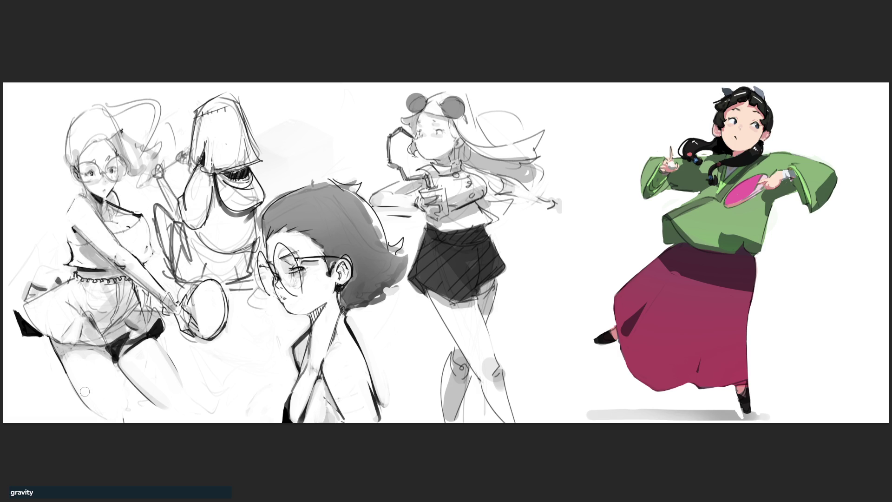
Draw bold black outlines on both of the left sketch's thighs, then soften them
left_click_drag(104, 358, 78, 395)
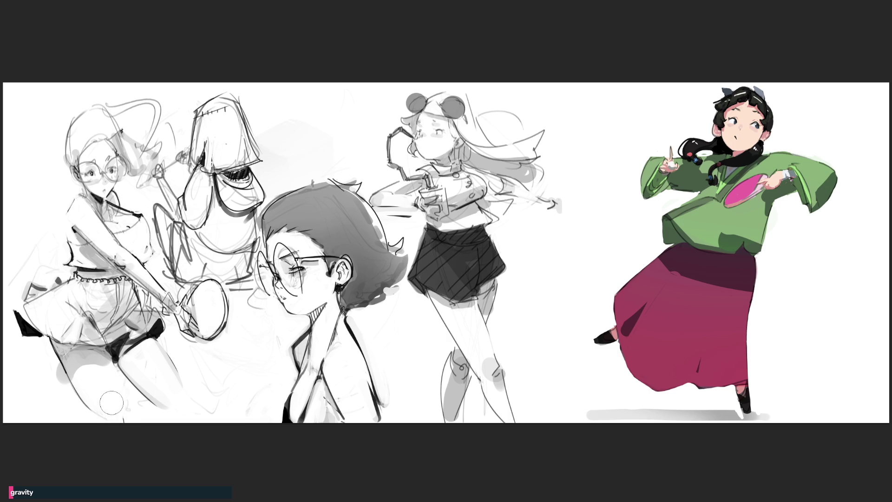
left_click_drag(140, 382, 174, 373)
key("ctrl+z")
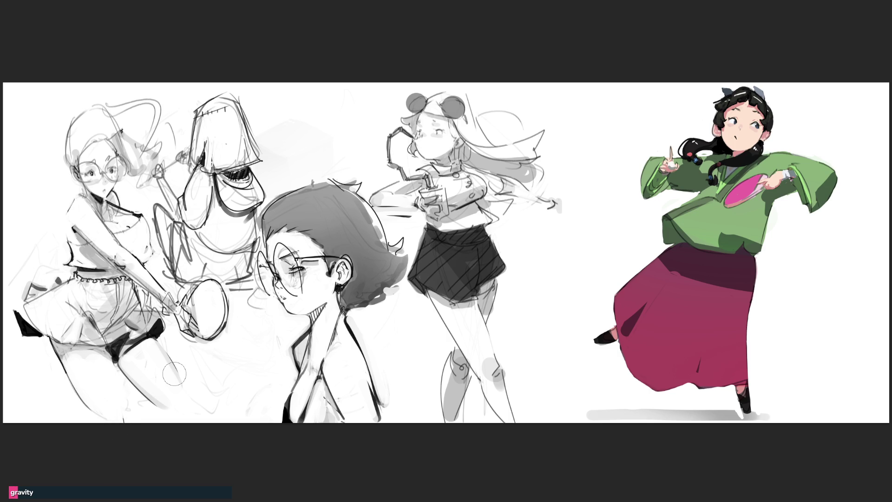
left_click_drag(48, 339, 86, 415)
left_click_drag(61, 364, 91, 409)
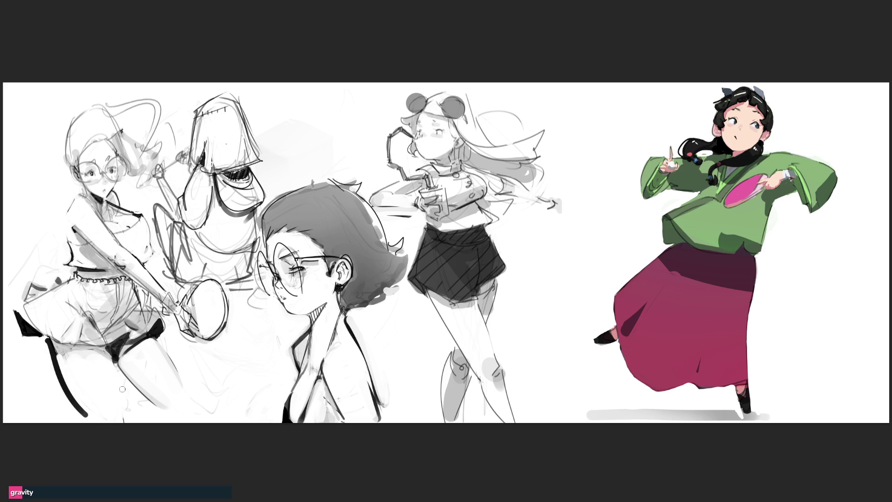
left_click_drag(106, 354, 126, 415)
left_click_drag(107, 359, 129, 419)
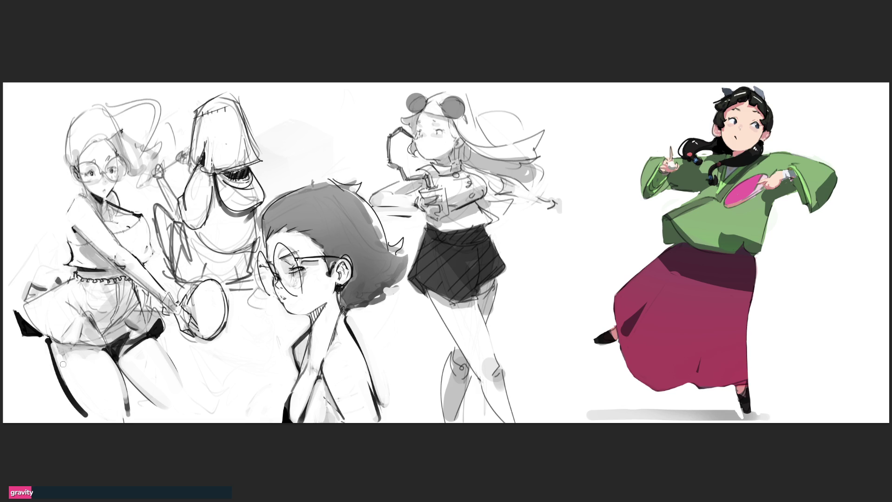
Smooth the shorts' lower edge, paint out a dark stroke, and shade the thigh tops grey
mouse_move(59, 348)
left_mouse_down()
mouse_move(95, 351)
mouse_move(81, 344)
mouse_move(87, 356)
mouse_move(64, 366)
mouse_move(47, 340)
mouse_move(56, 381)
mouse_move(47, 340)
mouse_move(89, 414)
left_mouse_up()
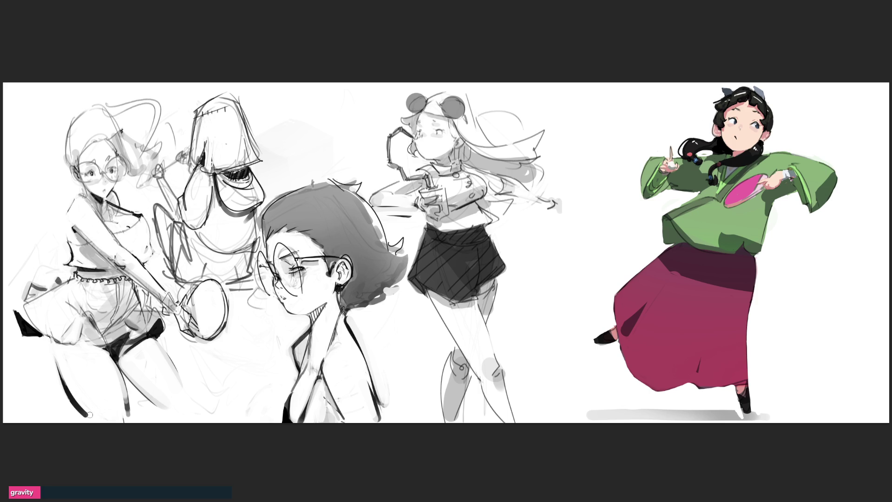
mouse_move(112, 376)
left_mouse_down()
mouse_move(108, 357)
mouse_move(133, 409)
mouse_move(115, 358)
left_mouse_up()
left_click_drag(55, 359, 104, 347)
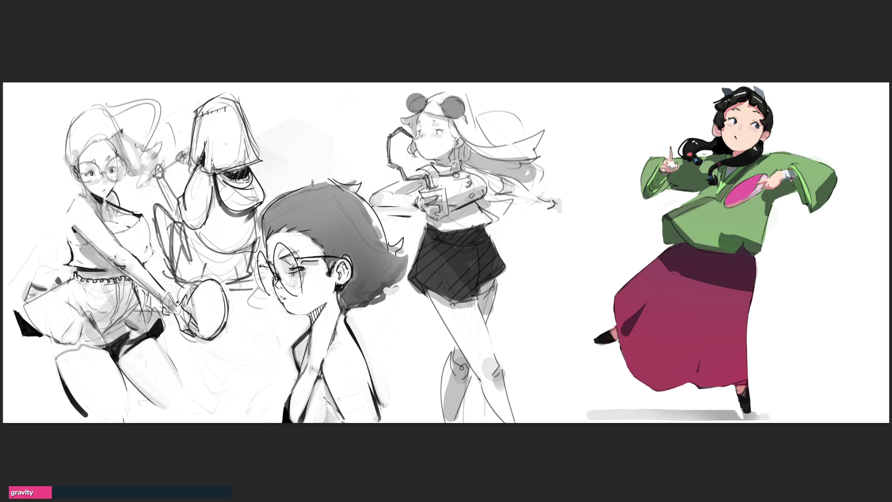
mouse_move(52, 339)
left_mouse_down()
mouse_move(70, 351)
mouse_move(58, 347)
mouse_move(117, 347)
left_mouse_up()
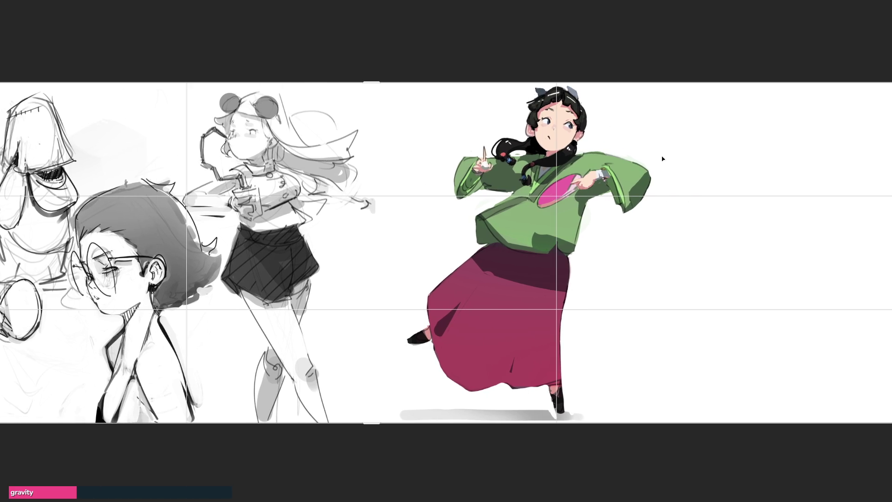
Apply the crop and shift the coloured girl further to the right
key("Return")
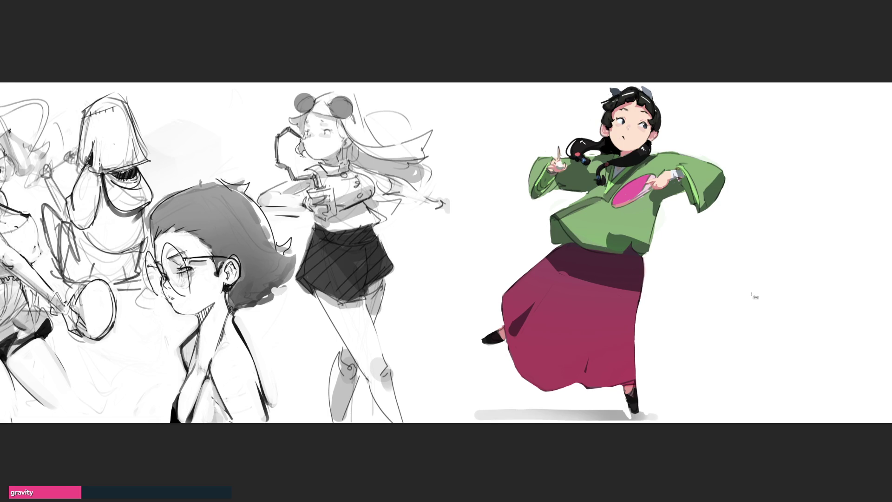
left_click_drag(583, 202, 773, 202)
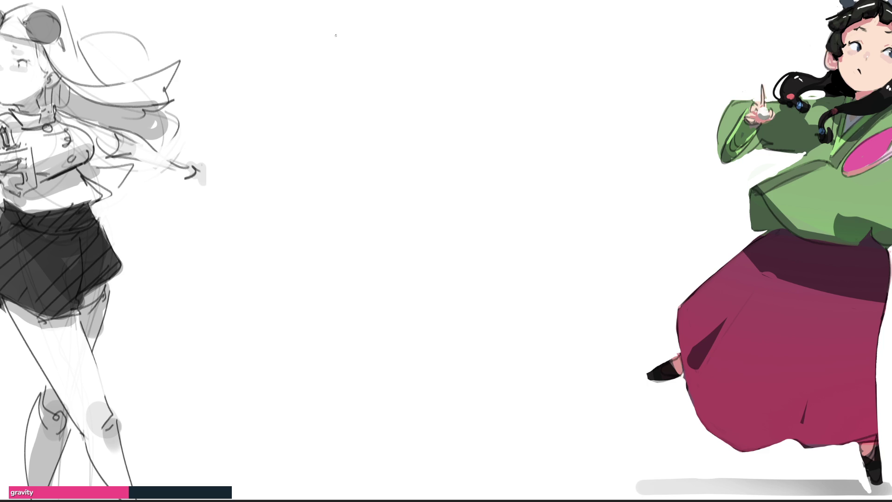
Rough in a rounded head outline for a new figure in the empty space
left_click_drag(347, 38, 357, 77)
left_click_drag(346, 45, 344, 63)
left_click_drag(362, 20, 345, 46)
left_click_drag(367, 18, 388, 72)
left_click_drag(378, 25, 385, 110)
mouse_move(355, 24)
left_mouse_down()
mouse_move(347, 32)
mouse_move(408, 2)
left_mouse_up()
left_click_drag(432, 1, 422, 113)
left_click_drag(379, 9, 385, 20)
mouse_move(380, 14)
left_mouse_down()
mouse_move(406, 137)
mouse_move(447, 70)
left_mouse_up()
mouse_move(432, 2)
left_mouse_down()
mouse_move(473, 66)
mouse_move(424, 121)
left_mouse_up()
Sketch the head's right side curving down to its base
mouse_move(478, 98)
left_mouse_down()
mouse_move(439, 118)
mouse_move(446, 121)
left_mouse_up()
mouse_move(448, 120)
left_mouse_down()
mouse_move(399, 138)
mouse_move(478, 93)
left_mouse_up()
left_click_drag(478, 93, 496, 86)
left_click_drag(470, 66, 472, 93)
left_click_drag(456, 27, 473, 65)
left_click_drag(478, 69, 431, 114)
Add left-side lines, a diagonal base line and a hooked line below the head
mouse_move(367, 38)
left_mouse_down()
mouse_move(378, 72)
mouse_move(385, 70)
left_mouse_up()
mouse_move(367, 87)
left_mouse_down()
mouse_move(359, 100)
mouse_move(372, 116)
left_mouse_up()
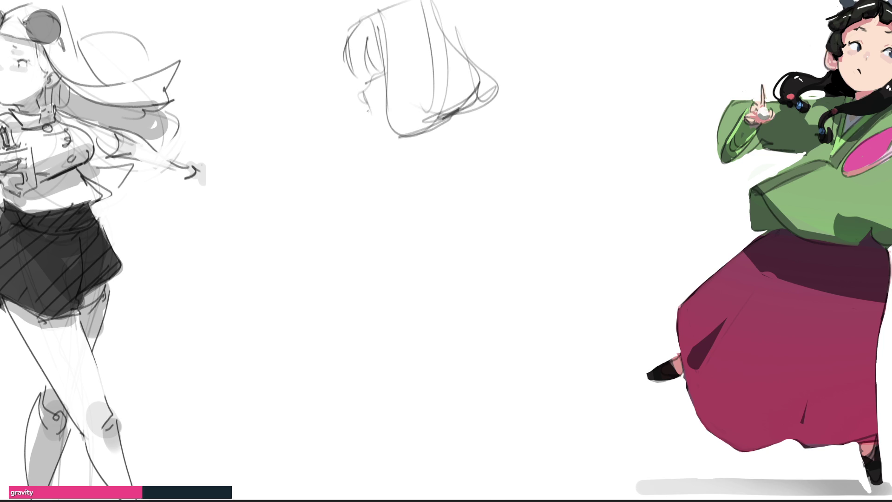
mouse_move(362, 85)
left_mouse_down()
mouse_move(386, 79)
mouse_move(375, 115)
mouse_move(385, 133)
left_mouse_up()
mouse_move(430, 110)
left_mouse_down()
mouse_move(376, 133)
mouse_move(426, 113)
mouse_move(413, 130)
mouse_move(449, 132)
left_mouse_up()
mouse_move(454, 111)
left_mouse_down()
mouse_move(455, 140)
mouse_move(400, 176)
mouse_move(449, 137)
left_mouse_up()
left_click_drag(471, 124, 467, 150)
mouse_move(397, 162)
left_mouse_down()
mouse_move(466, 145)
mouse_move(421, 175)
left_mouse_up()
mouse_move(417, 141)
left_mouse_down()
mouse_move(371, 283)
mouse_move(470, 148)
left_mouse_up()
Sketch the body's right side and base lines
left_click_drag(474, 141, 443, 267)
left_click_drag(360, 274, 423, 304)
left_click_drag(337, 298, 415, 305)
left_click_drag(469, 213, 458, 244)
left_click_drag(460, 235, 422, 306)
left_click_drag(381, 284, 420, 288)
Sketch the upper arm, a small raised hand and diagonal body lines
mouse_move(349, 253)
left_mouse_down()
mouse_move(303, 167)
mouse_move(361, 277)
left_mouse_up()
left_click_drag(297, 176, 297, 164)
mouse_move(298, 162)
left_mouse_down()
mouse_move(323, 157)
mouse_move(370, 267)
left_mouse_up()
left_click_drag(331, 191, 372, 272)
mouse_move(299, 154)
left_mouse_down()
mouse_move(300, 121)
mouse_move(321, 157)
mouse_move(319, 120)
mouse_move(326, 125)
mouse_move(356, 195)
left_mouse_up()
left_click_drag(328, 154, 353, 217)
mouse_move(403, 156)
left_mouse_down()
mouse_move(352, 221)
mouse_move(342, 284)
mouse_move(447, 276)
mouse_move(472, 174)
mouse_move(461, 301)
mouse_move(386, 350)
mouse_move(363, 340)
left_mouse_up()
Sketch the waist, both legs, sweeping skirt curves, back curve and skirt hem
left_click_drag(346, 300, 365, 398)
left_click_drag(349, 298, 369, 409)
mouse_move(356, 363)
left_mouse_down()
mouse_move(452, 314)
mouse_move(441, 385)
left_mouse_up()
mouse_move(445, 300)
left_mouse_down()
mouse_move(488, 332)
mouse_move(468, 462)
mouse_move(370, 406)
left_mouse_up()
mouse_move(374, 455)
left_mouse_down()
mouse_move(527, 355)
mouse_move(552, 464)
left_mouse_up()
left_click_drag(549, 363, 565, 473)
left_click_drag(358, 396, 371, 478)
mouse_move(450, 309)
left_mouse_down()
mouse_move(566, 469)
mouse_move(472, 317)
mouse_move(575, 458)
left_mouse_up()
mouse_move(450, 282)
left_mouse_down()
mouse_move(523, 401)
mouse_move(530, 488)
mouse_move(492, 362)
mouse_move(527, 495)
left_mouse_up()
mouse_move(352, 313)
left_mouse_down()
mouse_move(363, 385)
mouse_move(351, 318)
mouse_move(390, 415)
left_mouse_up()
mouse_move(369, 355)
left_mouse_down()
mouse_move(385, 467)
mouse_move(376, 434)
left_mouse_up()
mouse_move(377, 434)
left_mouse_down()
mouse_move(453, 485)
mouse_move(509, 478)
left_mouse_up()
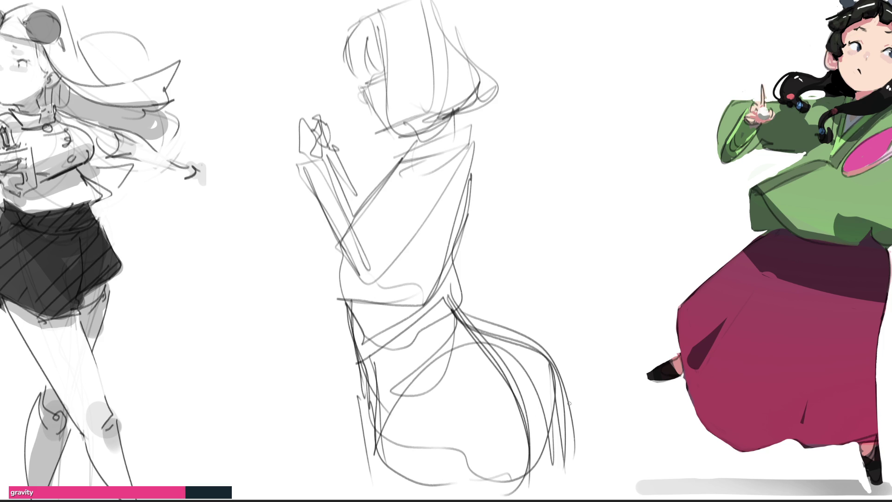
Erase stray strokes at the shoulder, lower right and hip
mouse_move(491, 304)
left_mouse_down()
mouse_move(525, 360)
mouse_move(552, 474)
mouse_move(534, 470)
left_mouse_up()
left_click_drag(553, 355, 574, 465)
mouse_move(335, 327)
left_mouse_down()
mouse_move(331, 321)
mouse_move(364, 478)
left_mouse_up()
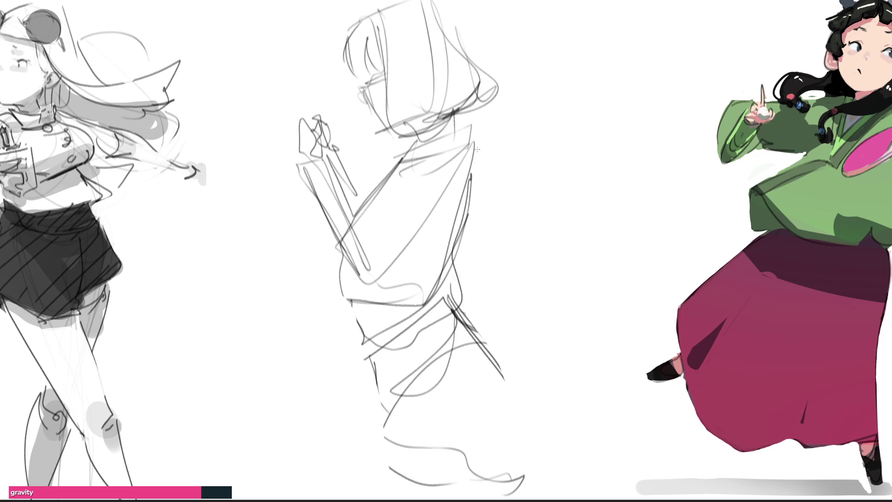
Redraw the torso contour, collar, waist, hip, leg and skirt hem with firmer lines
left_click_drag(474, 145, 463, 232)
mouse_move(403, 138)
left_mouse_down()
mouse_move(469, 115)
mouse_move(402, 148)
mouse_move(402, 138)
left_mouse_up()
mouse_move(400, 155)
left_mouse_down()
mouse_move(416, 155)
mouse_move(409, 145)
mouse_move(351, 213)
mouse_move(383, 242)
left_mouse_up()
mouse_move(479, 143)
left_mouse_down()
mouse_move(446, 287)
mouse_move(408, 303)
mouse_move(350, 299)
left_mouse_up()
mouse_move(347, 249)
left_mouse_down()
mouse_move(339, 276)
mouse_move(391, 311)
left_mouse_up()
mouse_move(390, 305)
left_mouse_down()
mouse_move(455, 284)
mouse_move(424, 295)
left_mouse_up()
mouse_move(357, 306)
left_mouse_down()
mouse_move(350, 323)
mouse_move(370, 368)
left_mouse_up()
mouse_move(370, 366)
left_mouse_down()
mouse_move(382, 437)
mouse_move(377, 366)
mouse_move(453, 321)
left_mouse_up()
mouse_move(453, 310)
left_mouse_down()
mouse_move(469, 328)
mouse_move(463, 447)
left_mouse_up()
left_click_drag(383, 383, 383, 399)
mouse_move(382, 439)
left_mouse_down()
mouse_move(402, 460)
mouse_move(518, 421)
mouse_move(508, 467)
left_mouse_up()
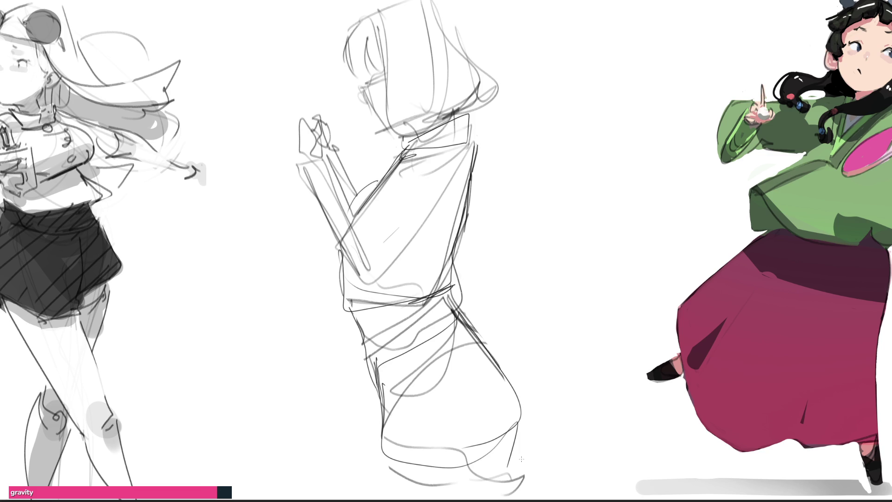
Redraw the bob hair outline, bangs, jaw curve, ear and cheek
left_click_drag(363, 18, 349, 75)
left_click_drag(355, 44, 357, 74)
left_click_drag(367, 18, 393, 64)
mouse_move(357, 18)
left_mouse_down()
mouse_move(396, 2)
mouse_move(483, 28)
mouse_move(487, 111)
left_mouse_up()
mouse_move(396, 58)
left_mouse_down()
mouse_move(446, 128)
mouse_move(484, 100)
left_mouse_up()
mouse_move(369, 76)
left_mouse_down()
mouse_move(360, 95)
mouse_move(370, 102)
left_mouse_up()
left_click_drag(375, 107, 384, 121)
Draw the raised hands' fingers, the sleeve cuff and the sleeve curve
mouse_move(296, 110)
left_mouse_down()
mouse_move(285, 136)
mouse_move(313, 144)
left_mouse_up()
left_click_drag(286, 135, 282, 146)
left_click_drag(298, 116, 320, 150)
left_click_drag(316, 143, 326, 152)
mouse_move(317, 105)
left_mouse_down()
mouse_move(332, 122)
mouse_move(297, 164)
mouse_move(354, 195)
left_mouse_up()
left_click_drag(296, 165, 361, 250)
mouse_move(338, 163)
left_mouse_down()
mouse_move(387, 244)
mouse_move(421, 240)
left_mouse_up()
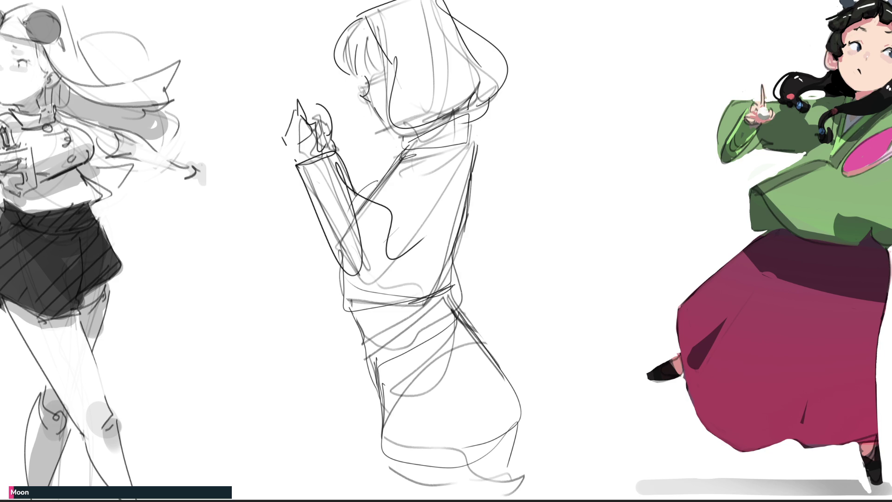
Draw a closed eye with small lashes and a waistline across the figure
mouse_move(368, 89)
left_mouse_down()
mouse_move(359, 97)
mouse_move(387, 128)
mouse_move(377, 134)
mouse_move(387, 128)
left_mouse_up()
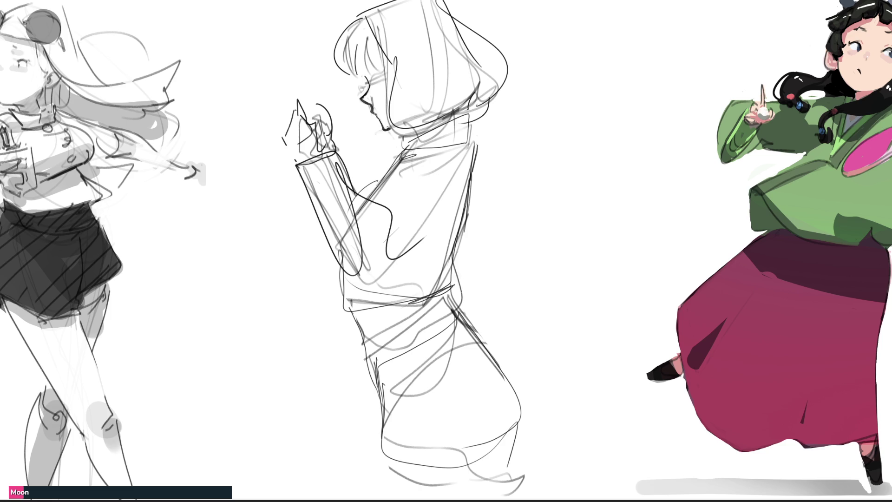
mouse_move(371, 81)
left_mouse_down()
mouse_move(385, 76)
mouse_move(372, 87)
mouse_move(368, 61)
left_mouse_up()
mouse_move(457, 291)
left_mouse_down()
mouse_move(356, 312)
mouse_move(379, 394)
mouse_move(382, 473)
mouse_move(494, 492)
mouse_move(515, 475)
mouse_move(521, 420)
mouse_move(505, 373)
mouse_move(455, 310)
left_mouse_up()
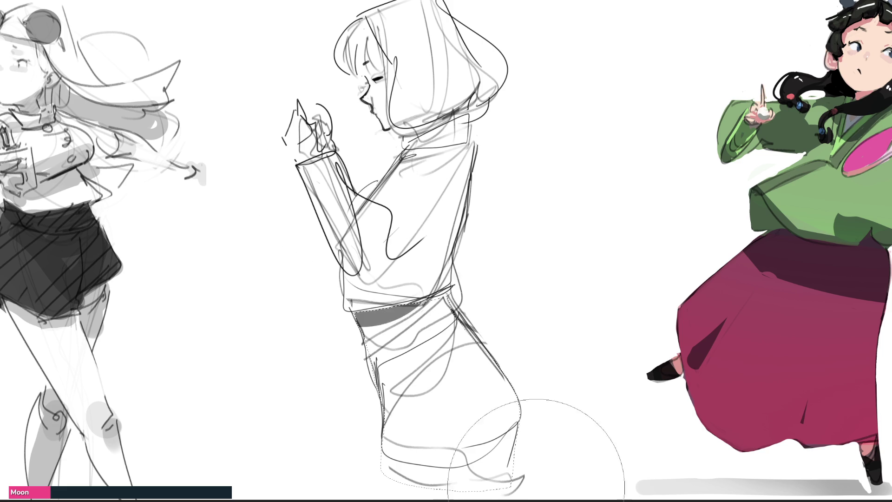
Fill the selected skirt with flat grey and shade its top, left and lower-right darker
left_click_drag(418, 446, 535, 484)
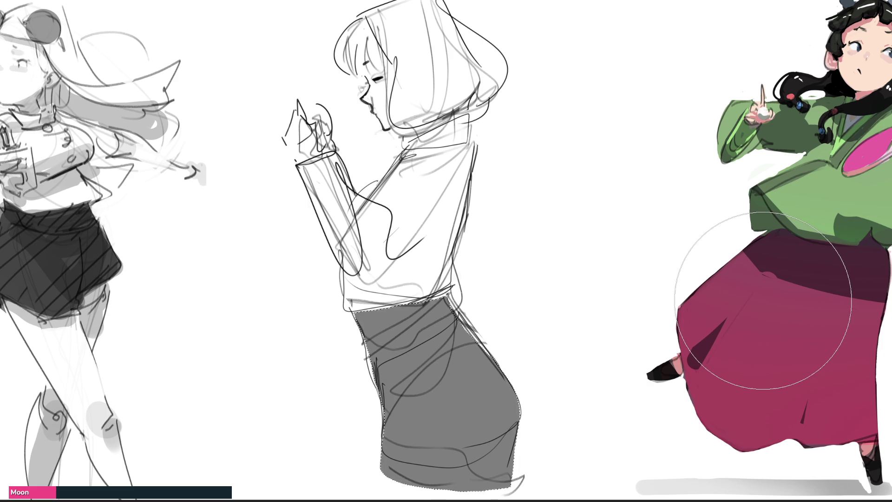
key("bracketleft")
key("bracketleft")
key("bracketleft")
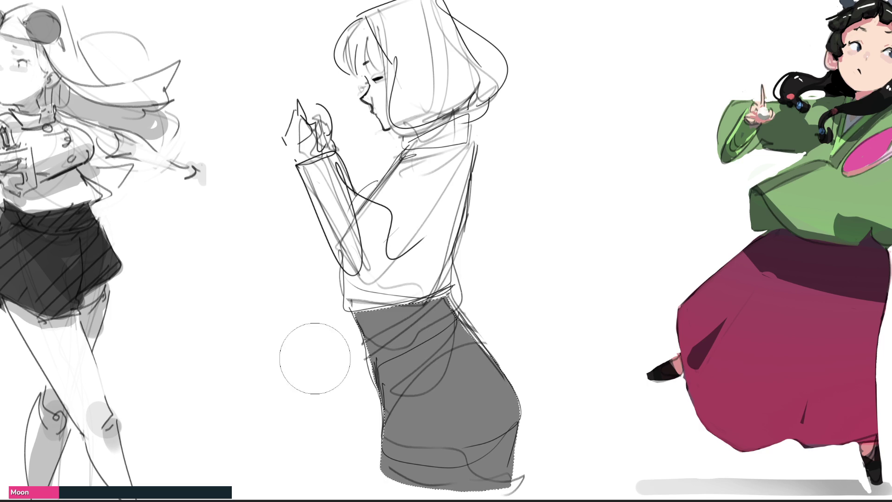
left_click_drag(235, 399, 653, 196)
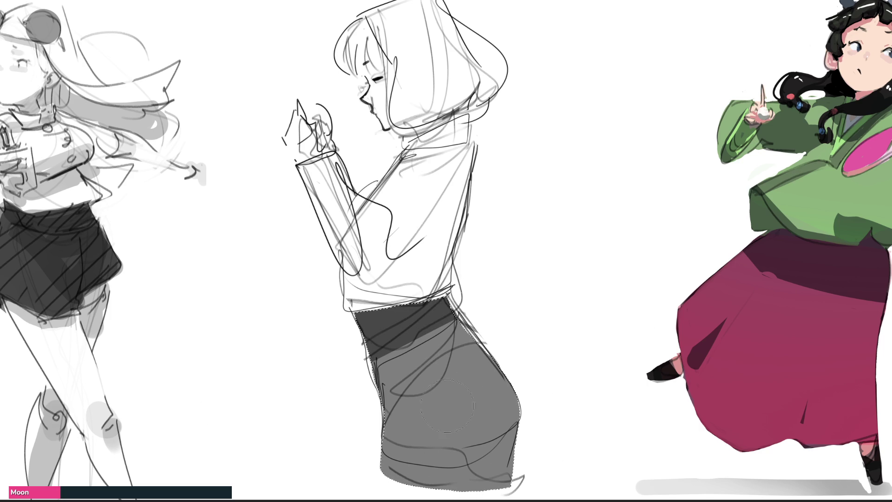
left_click_drag(394, 405, 355, 418)
left_click_drag(403, 355, 389, 408)
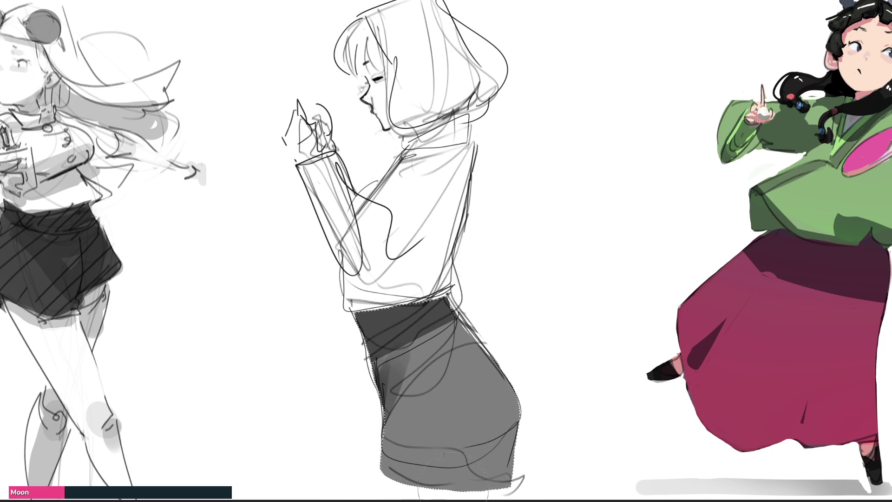
left_click_drag(478, 469, 512, 448)
key("ctrl+z")
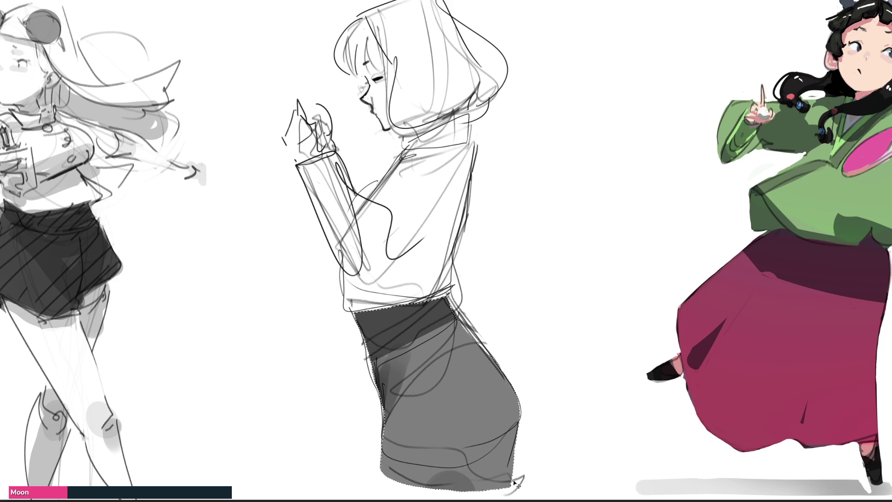
left_click_drag(438, 497, 525, 408)
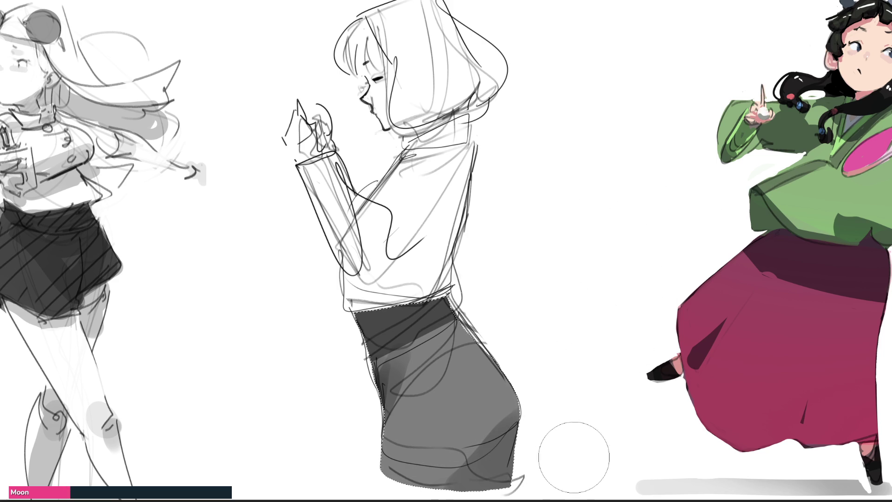
With a smaller brush, deepen the skirt's right edge, lower-right band, left side and upper area
key("bracketleft")
key("bracketleft")
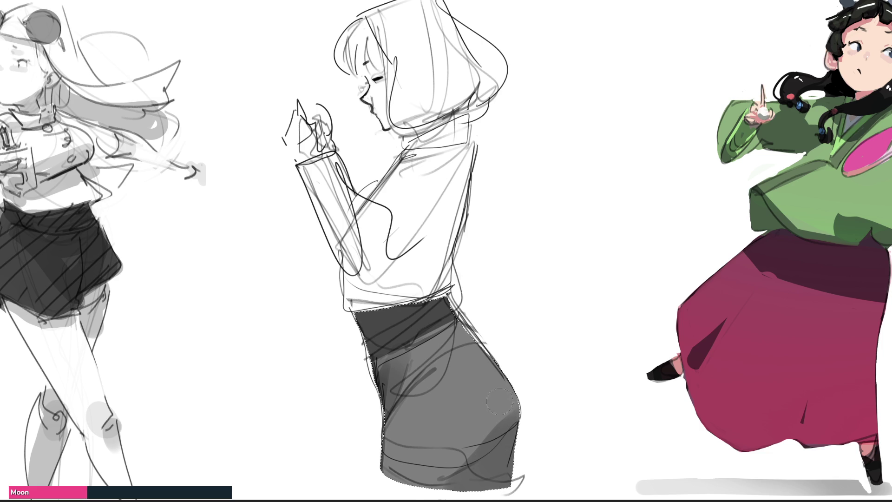
mouse_move(518, 408)
left_mouse_down()
mouse_move(542, 404)
mouse_move(495, 448)
left_mouse_up()
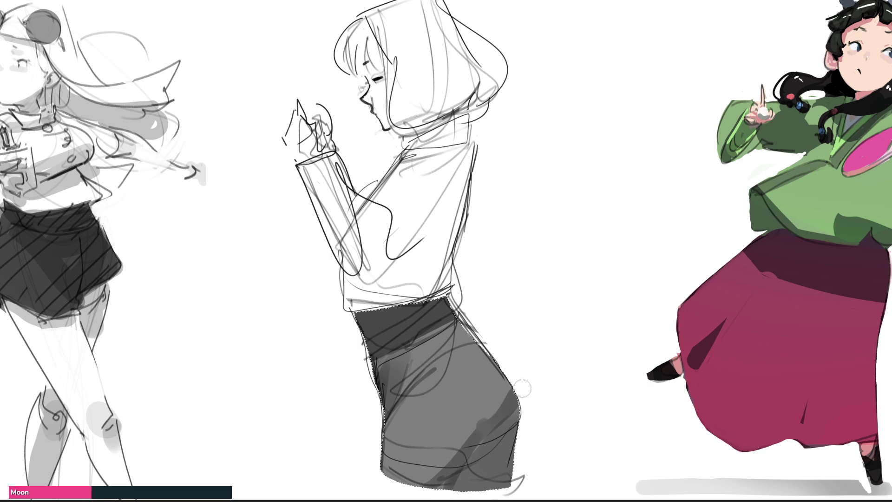
left_click_drag(460, 459, 551, 358)
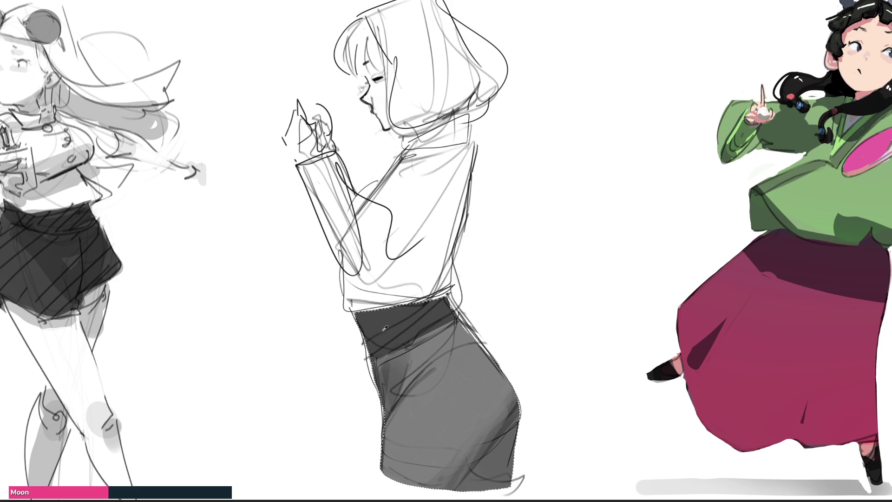
left_click_drag(392, 413, 418, 386)
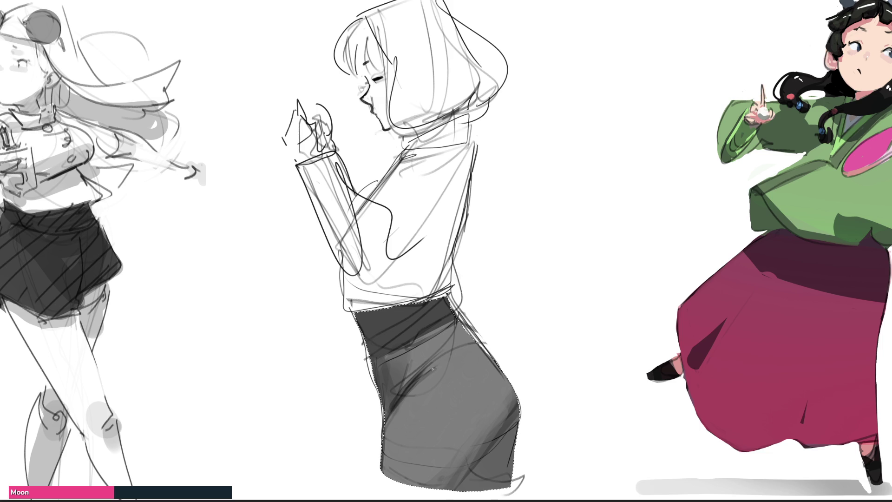
left_click_drag(367, 375, 453, 313)
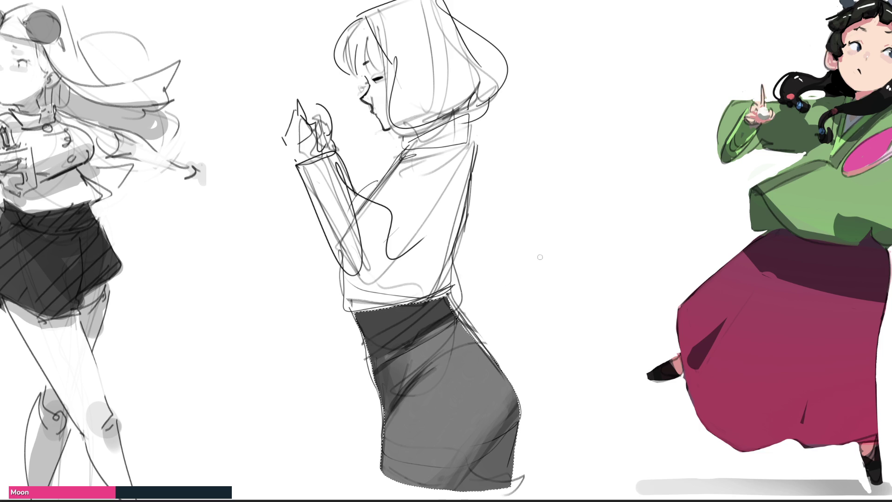
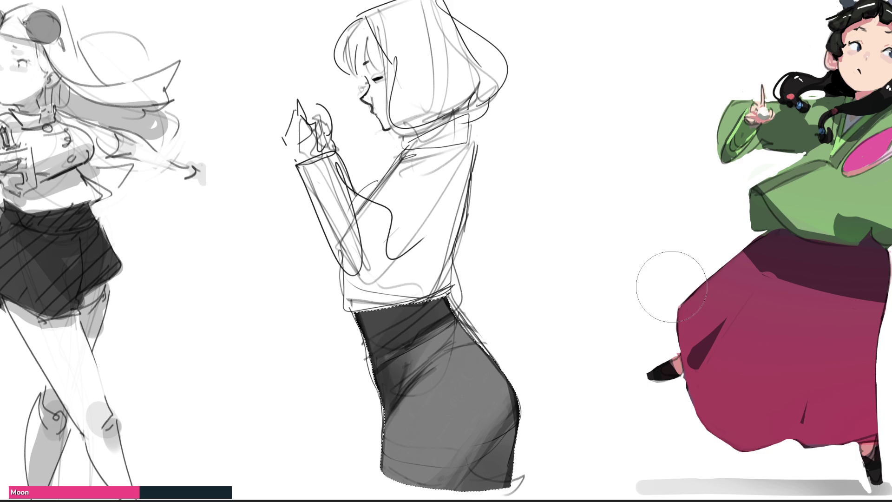
Soft-shade the selected skirt an even darker grey and undo the stray hook stroke at the hem
left_click_drag(483, 400, 463, 467)
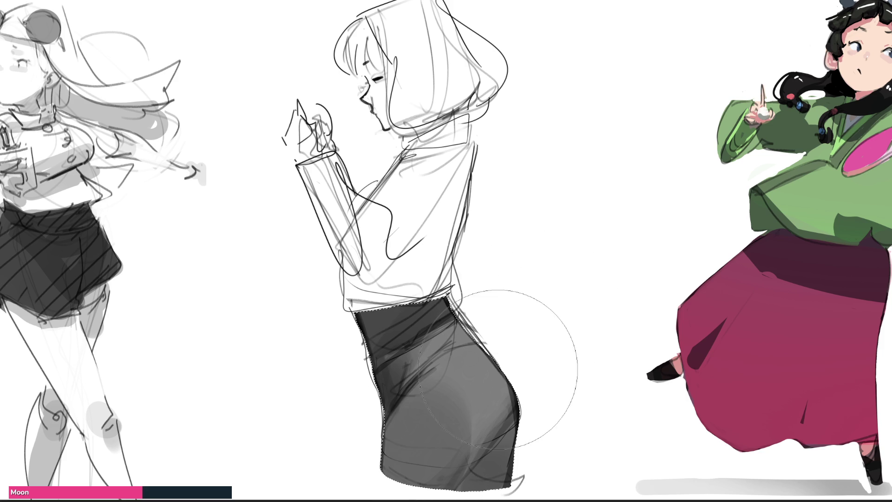
left_click_drag(474, 367, 465, 371)
key("bracketleft")
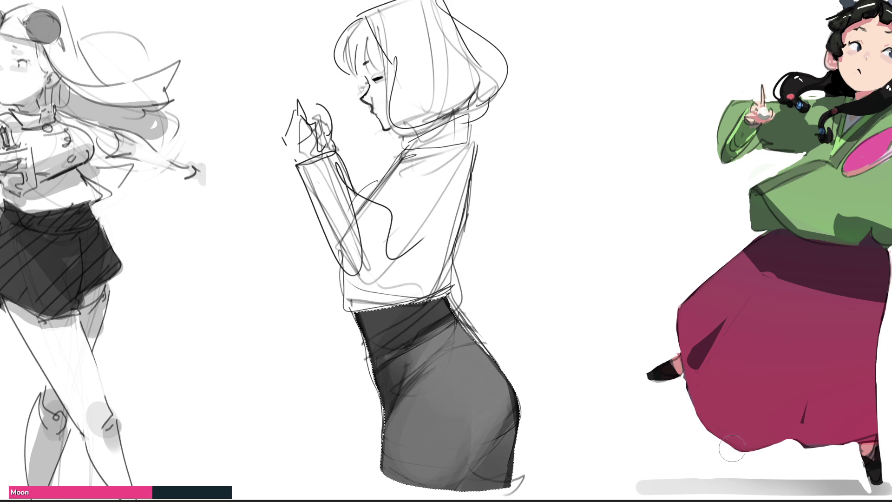
left_click_drag(389, 255, 432, 395)
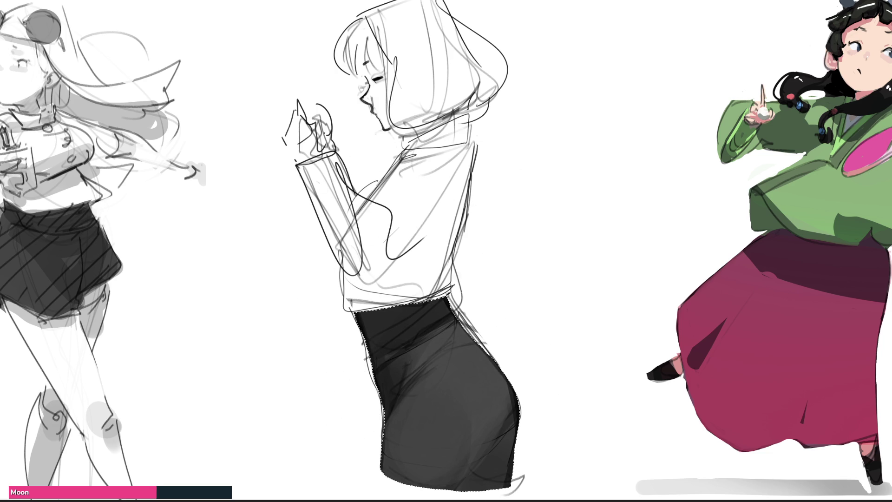
key("bracketleft")
key("bracketleft")
key("bracketleft")
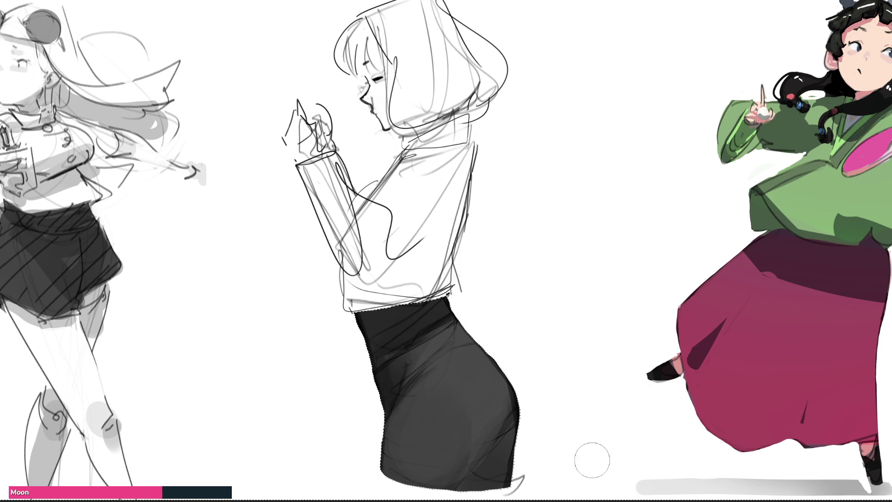
key("ctrl+z")
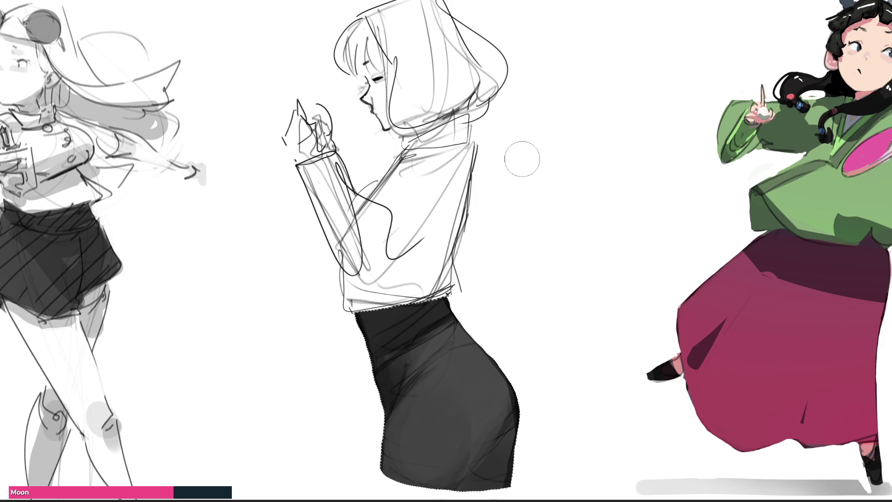
Paint the selected skirt near black with a slightly larger soft brush
key("bracketright")
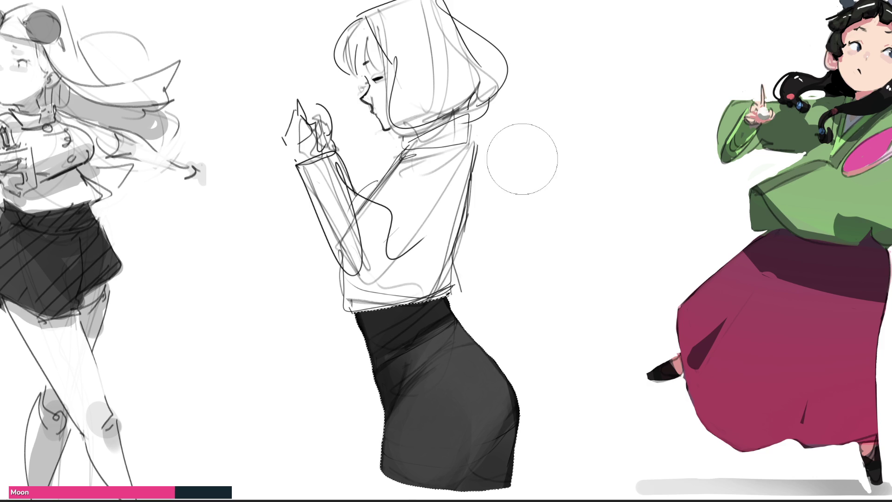
left_click_drag(421, 301, 432, 372)
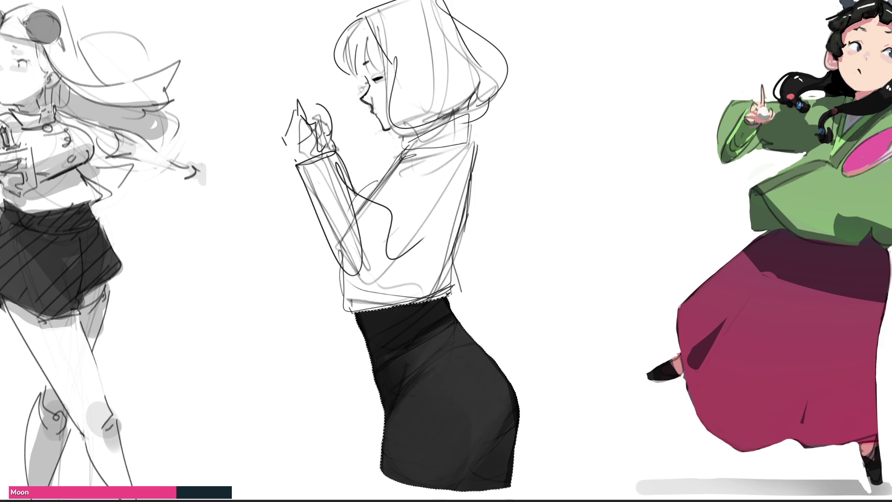
key("bracketleft")
key("bracketleft")
key("bracketleft")
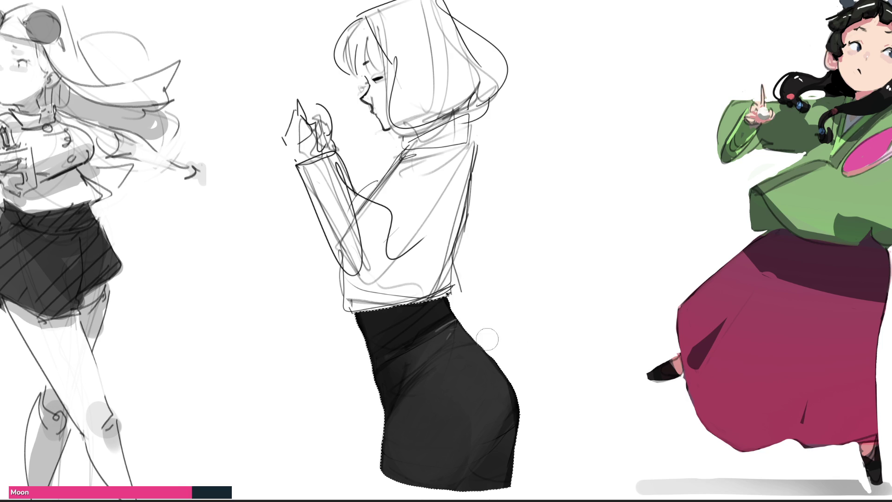
Add a light-grey dab on the black skirt and stroke a highlight down its hip
left_click_drag(473, 338, 446, 346)
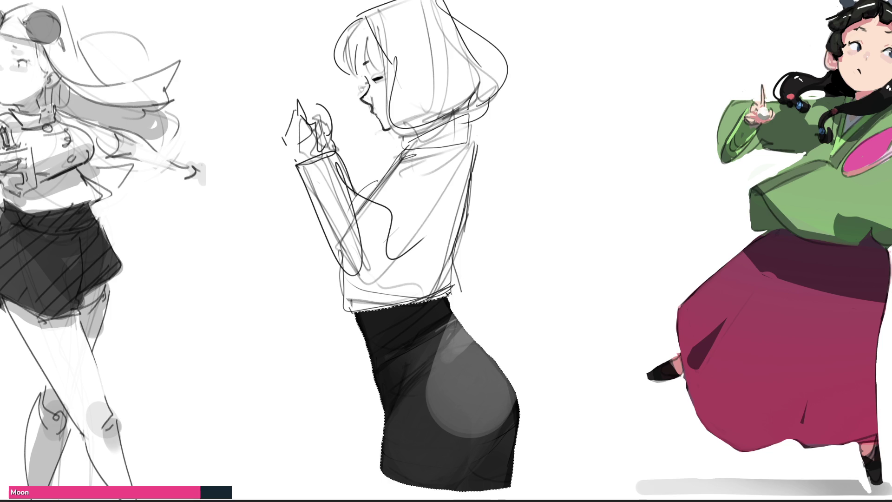
key("ctrl+z")
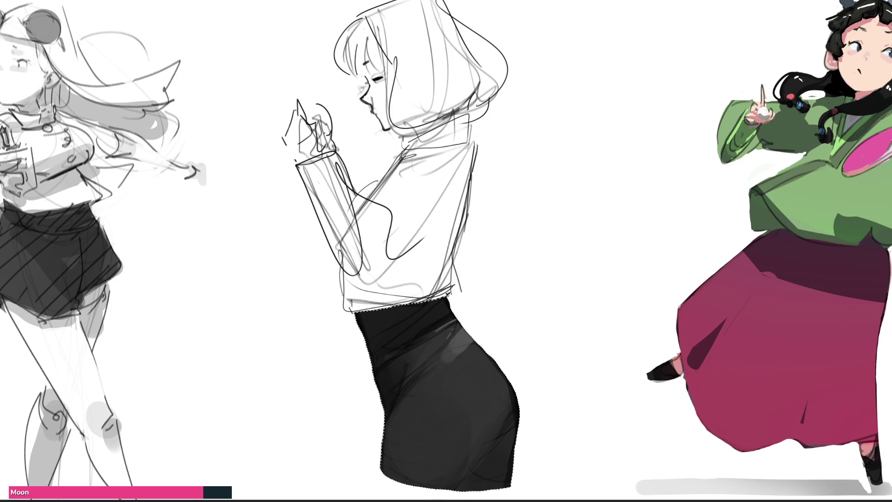
key("ctrl+shift+z")
key("ctrl+z")
key("ctrl+shift+z")
left_click_drag(470, 336, 506, 408)
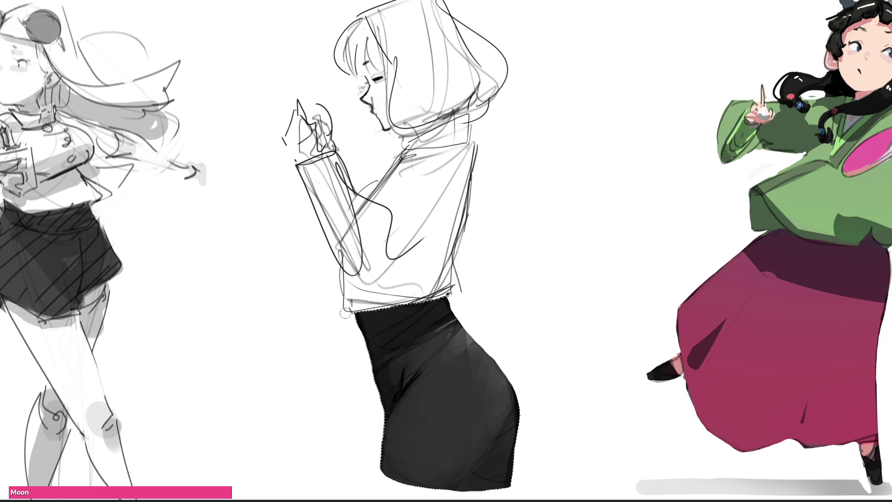
Make the replica layer active and paint a lighter rim highlight on the skirt's hip
left_click(449, 307, "ctrl+shift")
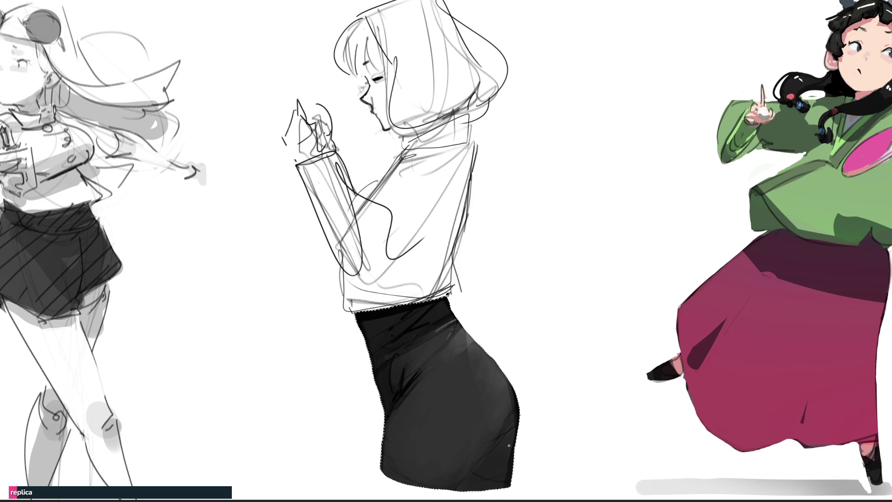
left_click_drag(508, 394, 471, 465)
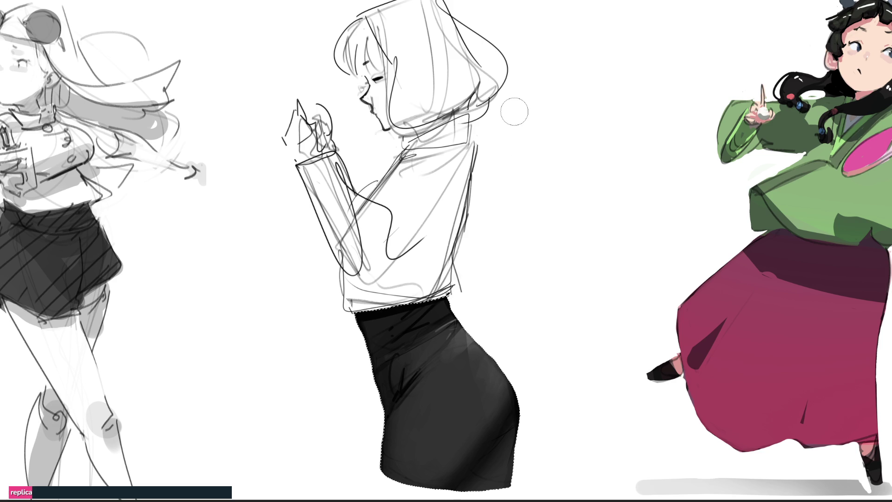
Deselect the skirt, redraw the sleeve cuff and inner sleeve line, then fill the jacket blue-grey
key("ctrl+d")
mouse_move(305, 176)
left_mouse_down()
mouse_move(297, 166)
mouse_move(343, 155)
left_mouse_up()
key("ctrl+z")
mouse_move(357, 215)
left_mouse_down()
mouse_move(421, 135)
mouse_move(476, 140)
mouse_move(459, 251)
mouse_move(467, 290)
mouse_move(427, 302)
mouse_move(353, 310)
mouse_move(342, 294)
mouse_move(344, 267)
mouse_move(302, 185)
left_mouse_up()
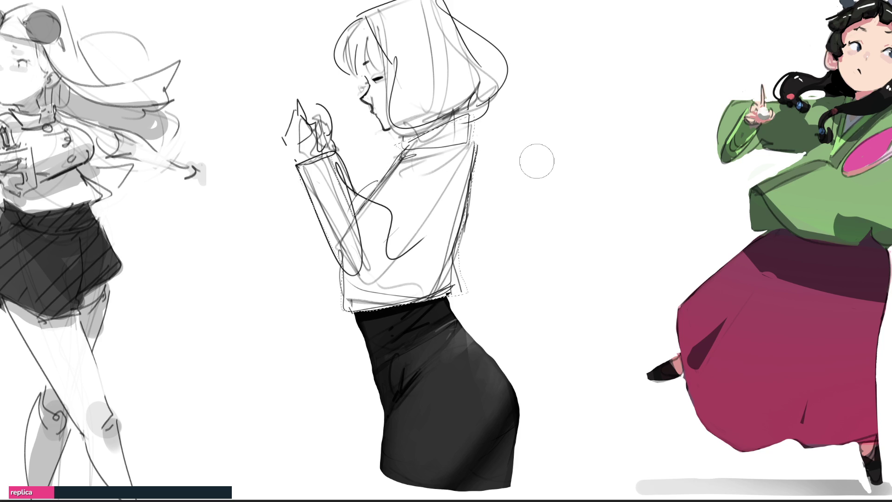
mouse_move(562, 163)
left_mouse_down()
mouse_move(133, 127)
mouse_move(329, 328)
mouse_move(567, 209)
mouse_move(378, 343)
left_mouse_up()
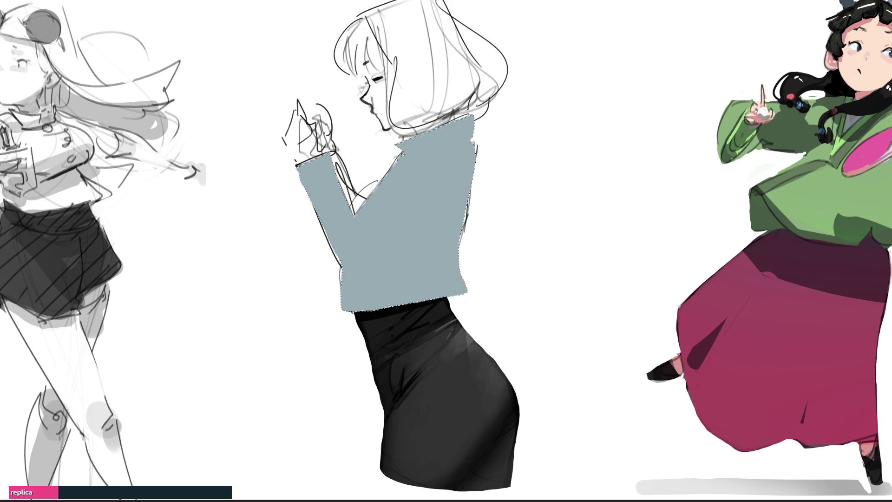
With a smaller brush, shade the upper sleeve and jacket collar dark grey
key("bracketleft")
key("bracketleft")
key("bracketleft")
left_click_drag(307, 175, 323, 206)
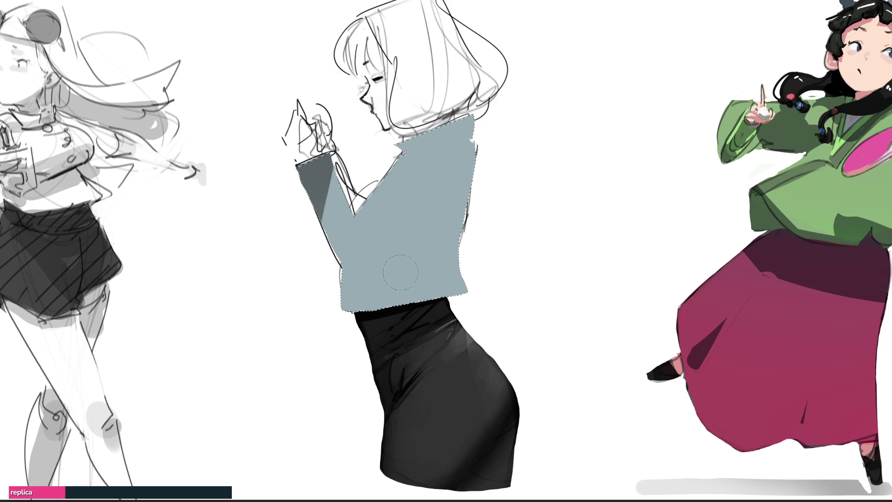
left_click_drag(399, 141, 459, 140)
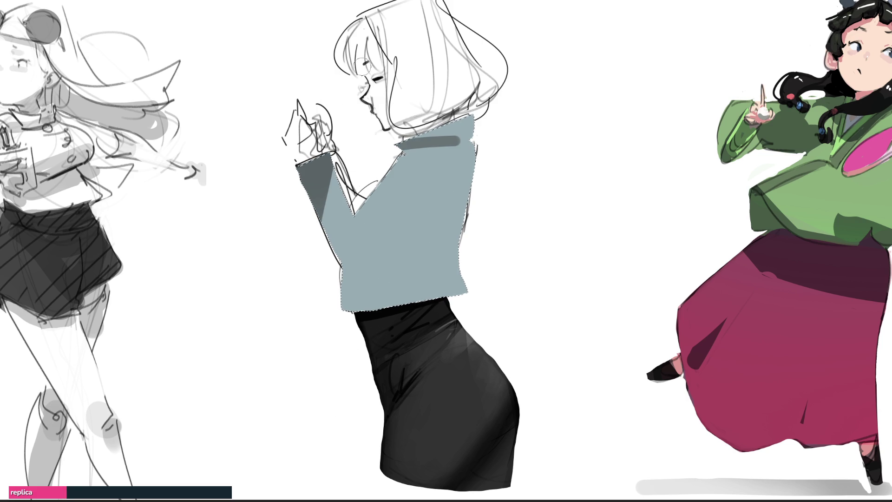
With a large brush, darken the lower jacket, bottom hem, collar top and shoulder
key("bracketright")
key("bracketright")
key("bracketright")
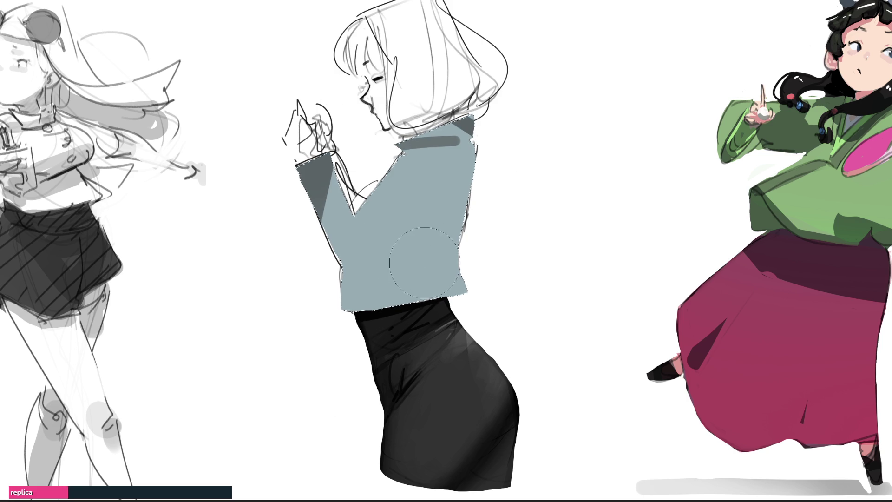
left_click_drag(327, 265, 495, 169)
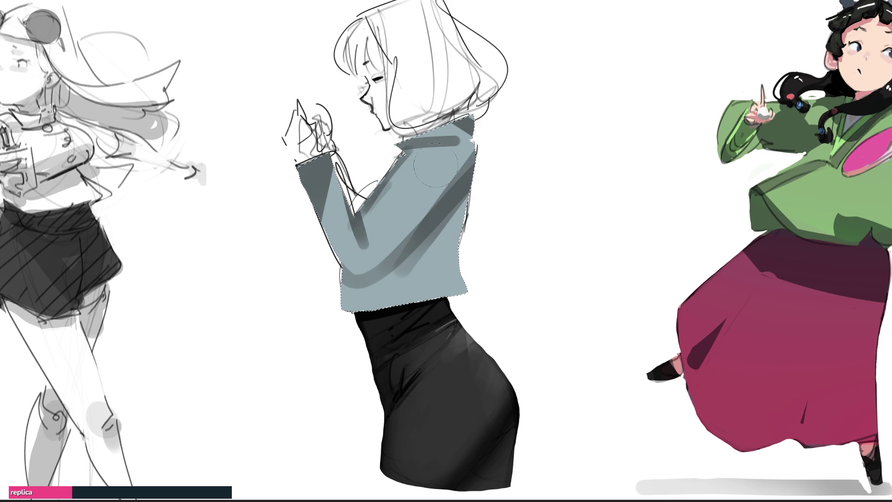
left_click_drag(371, 282, 442, 191)
left_click_drag(322, 304, 428, 207)
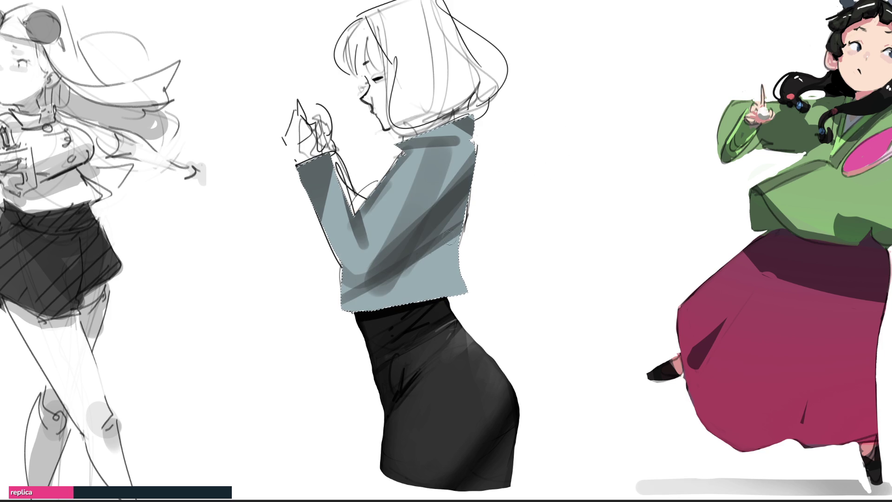
left_click_drag(379, 304, 457, 297)
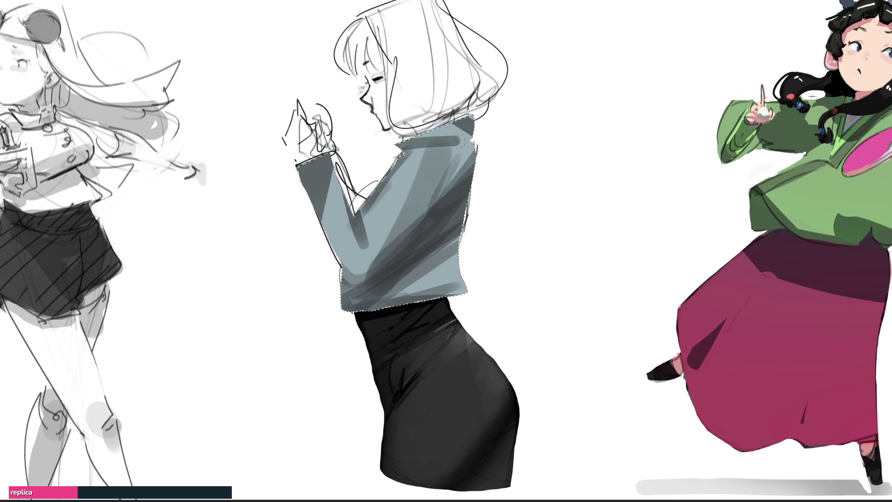
left_click_drag(472, 123, 401, 142)
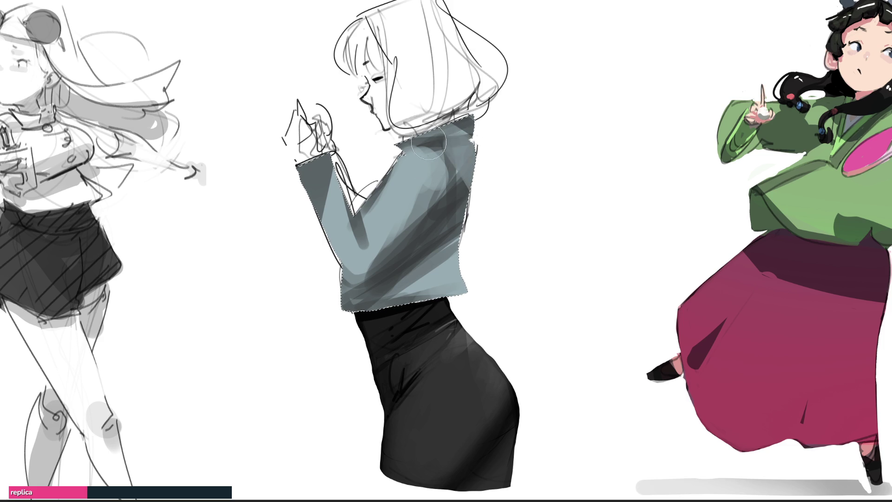
left_click_drag(433, 143, 472, 151)
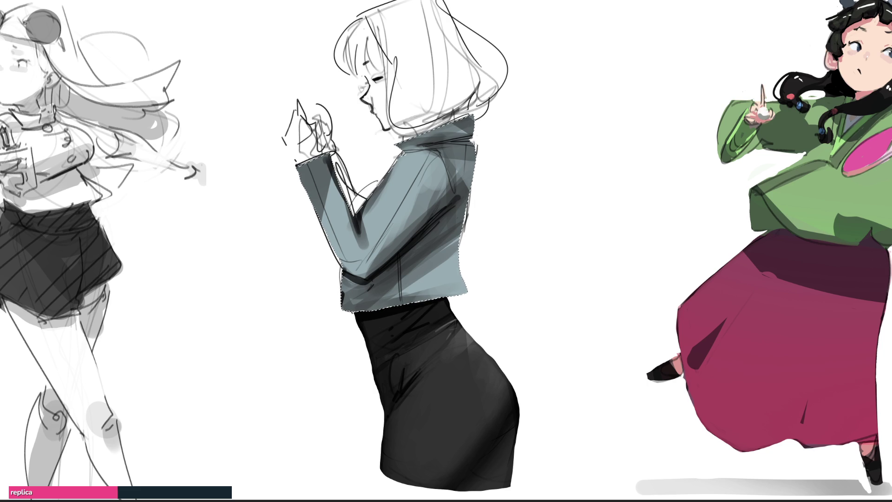
Recolour the grey jacket blue with a large brush and add darker blue along the collar
key("e")
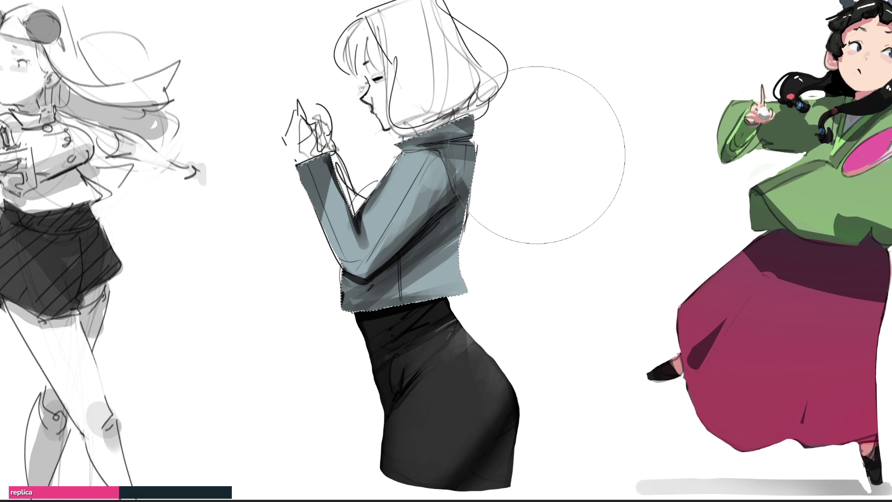
mouse_move(536, 155)
left_mouse_down()
mouse_move(531, 91)
mouse_move(558, 165)
left_mouse_up()
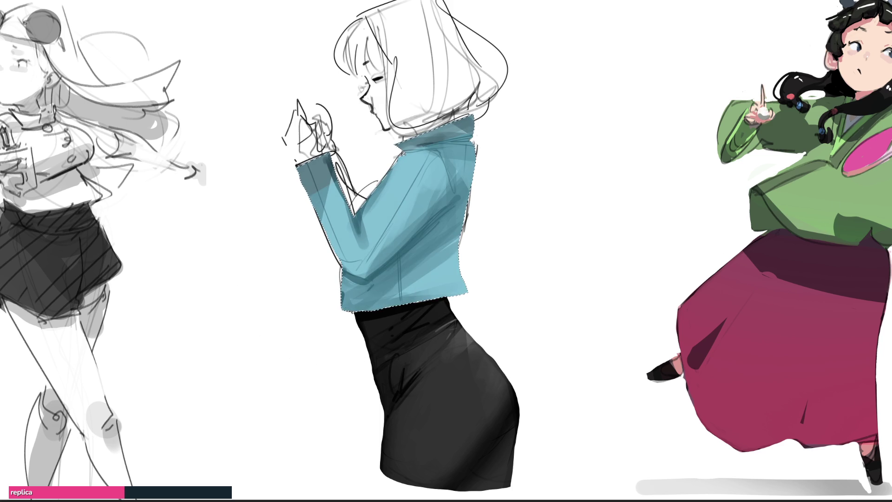
mouse_move(374, 281)
left_mouse_down()
mouse_move(442, 274)
mouse_move(423, 255)
left_mouse_up()
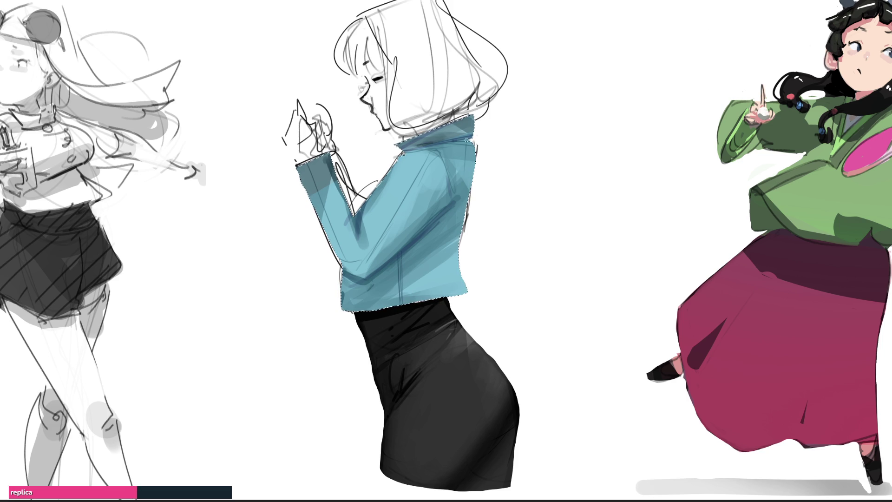
left_click_drag(452, 142, 486, 134)
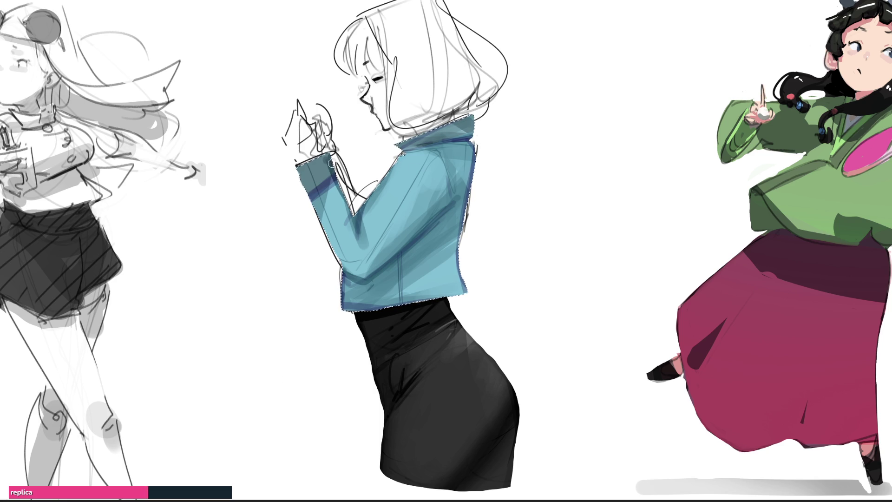
Paint the sleeve cuff a lighter blue, then drop the jacket selection
left_click_drag(282, 191, 512, 60)
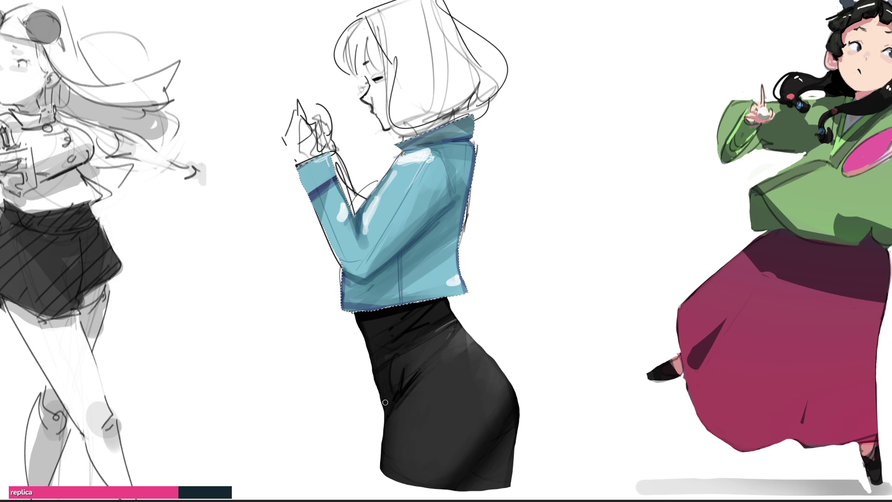
key("ctrl+d")
Shade the gap between sleeve and chest dark up toward the collar, discarding a blue cover-up stroke
left_click_drag(357, 199, 362, 209)
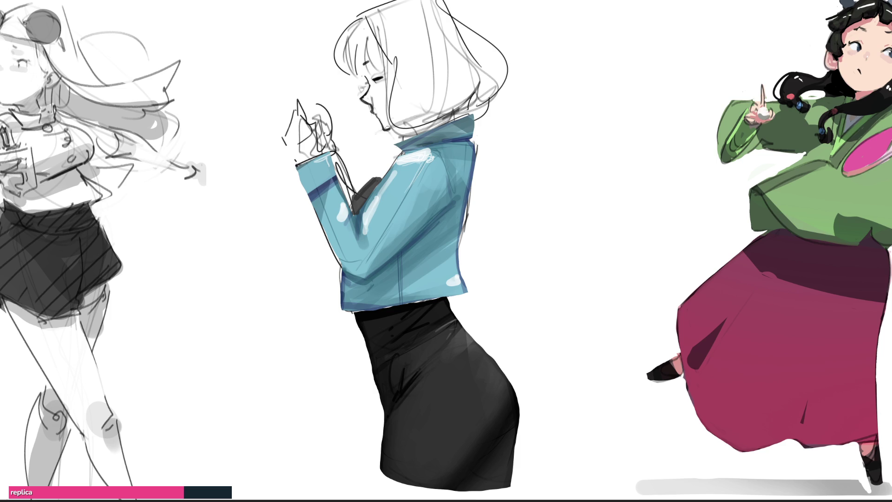
mouse_move(379, 178)
left_mouse_down()
mouse_move(375, 184)
mouse_move(383, 169)
left_mouse_up()
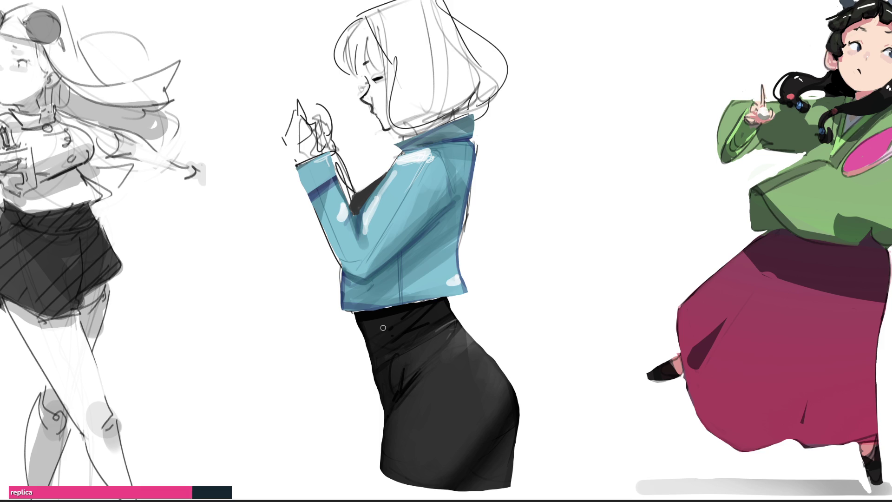
mouse_move(356, 196)
left_mouse_down()
mouse_move(351, 206)
mouse_move(359, 189)
left_mouse_up()
left_click(469, 122, "ctrl")
left_click_drag(334, 155, 346, 186)
key("ctrl+z")
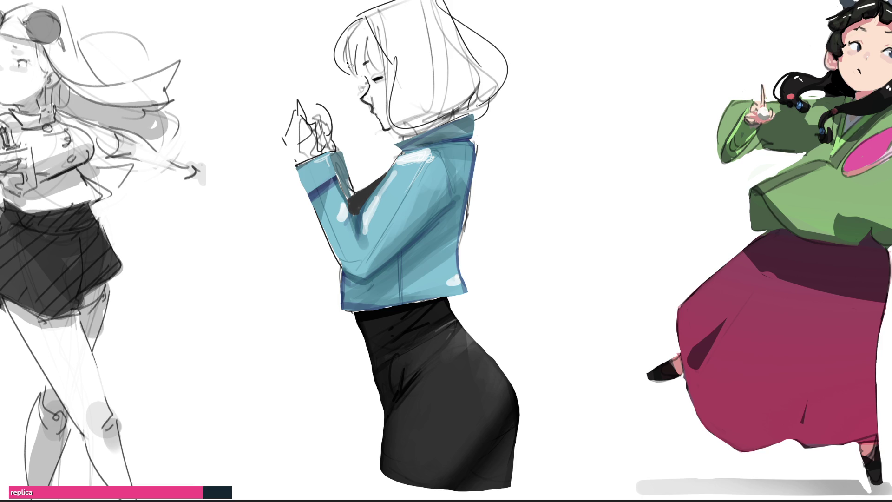
Redraw the hair outline on both sides of the head, adding a strand and darker eyelashes
mouse_move(356, 14)
left_mouse_down()
mouse_move(358, 84)
mouse_move(372, 76)
left_mouse_up()
mouse_move(358, 42)
left_mouse_down()
mouse_move(361, 72)
mouse_move(387, 78)
left_mouse_up()
mouse_move(468, 115)
left_mouse_down()
mouse_move(496, 102)
mouse_move(511, 80)
mouse_move(445, 7)
left_mouse_up()
Fill the hair selection dark navy with Alt+Backspace and shade its lower and upper parts
key("alt+BackSpace")
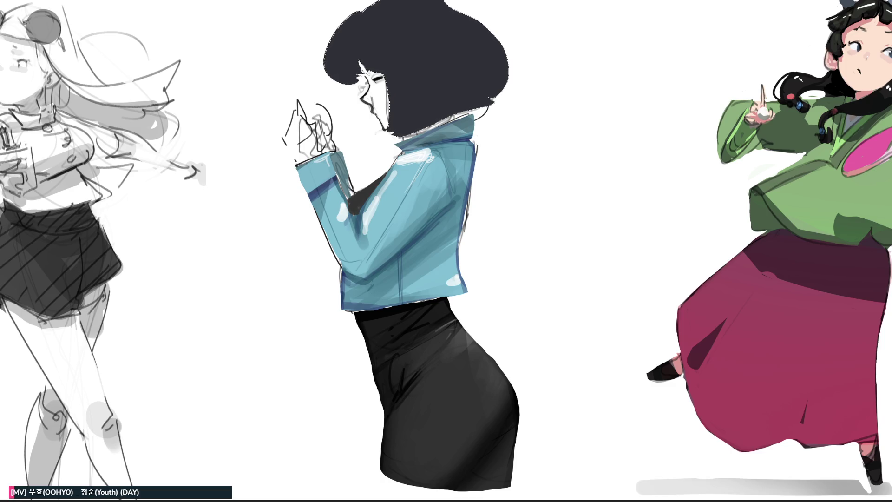
key("bracketright")
key("bracketright")
key("bracketright")
left_click_drag(488, 121, 395, 116)
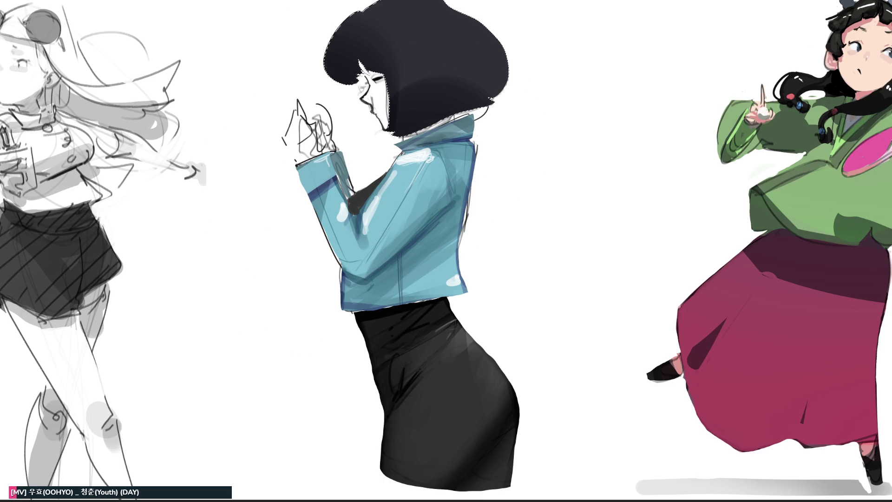
key("bracketleft")
key("bracketleft")
mouse_move(428, 56)
left_mouse_down()
mouse_move(465, 79)
mouse_move(453, 65)
left_mouse_up()
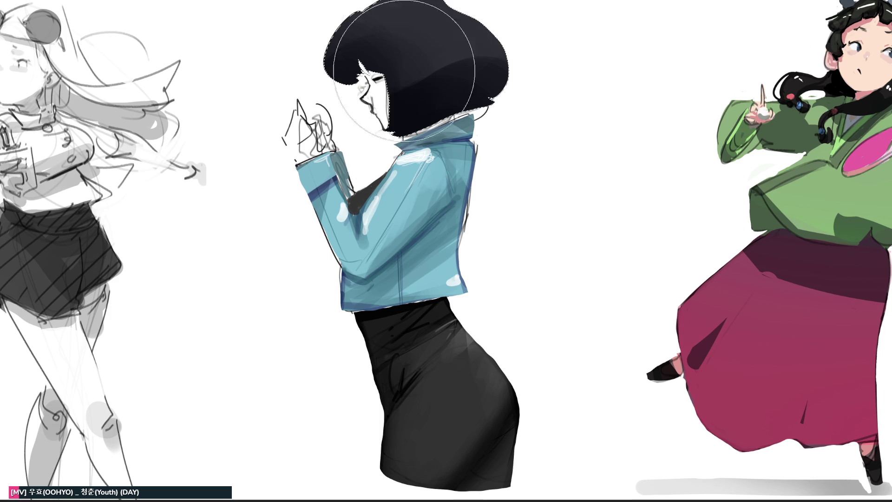
Add a thin grey-blue highlight streak across the hair and a soft highlight along its top
key("bracketleft")
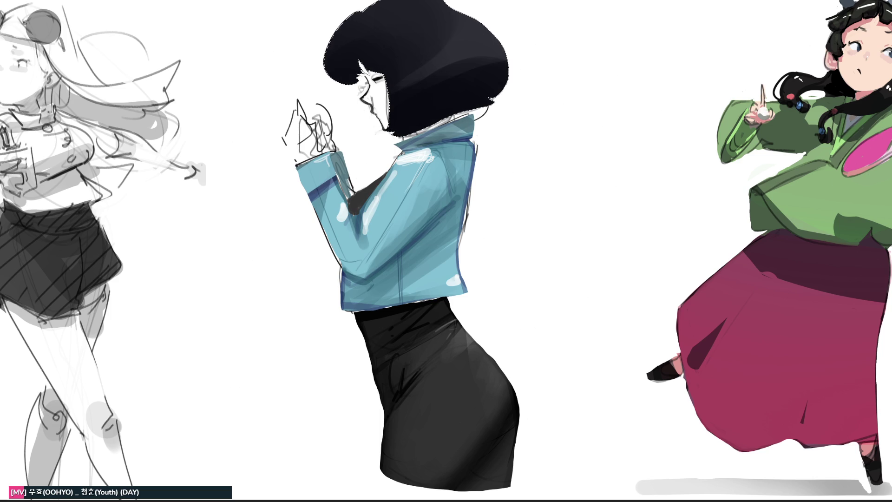
key("bracketleft")
key("bracketleft")
key("bracketleft")
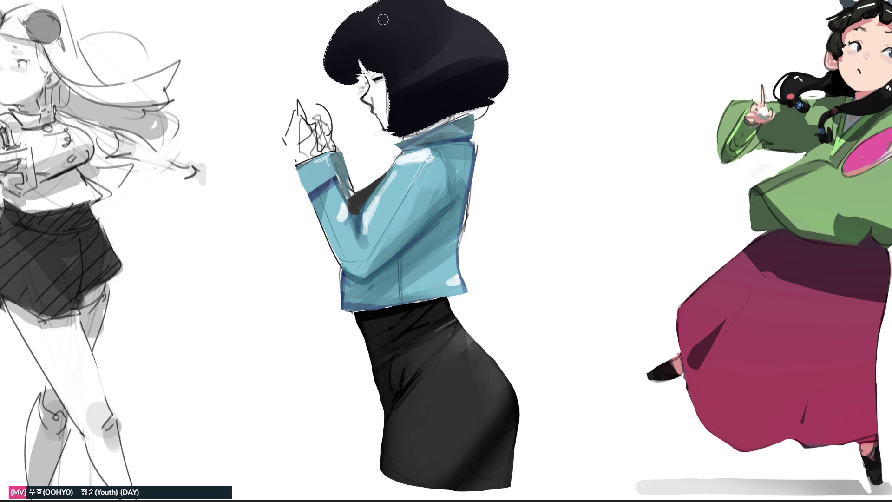
left_click_drag(392, 90, 496, 39)
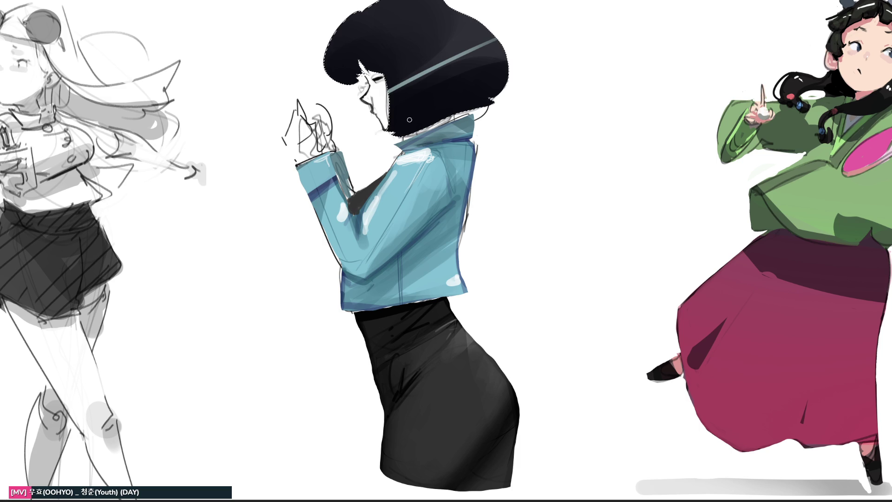
key("bracketright")
key("bracketright")
left_click_drag(413, 6, 493, 19)
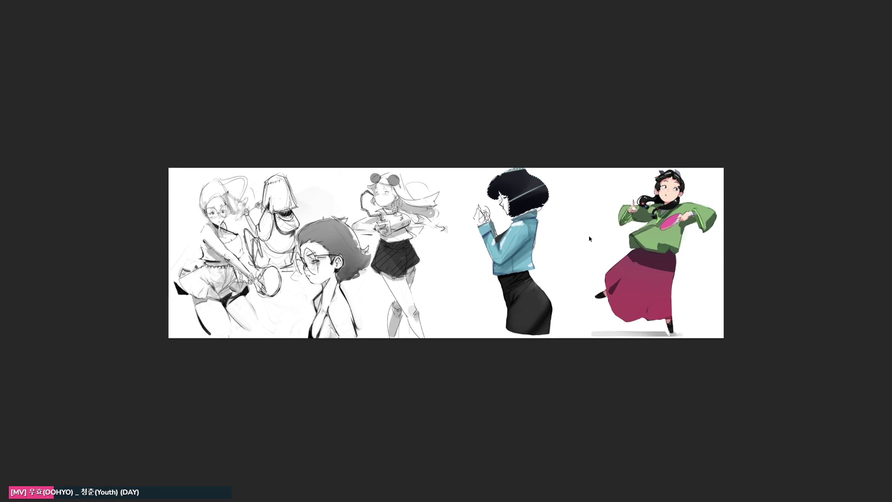
Deselect, cover the blue hair streak in black, and trim the hair's top-left edge with white
key("ctrl+d")
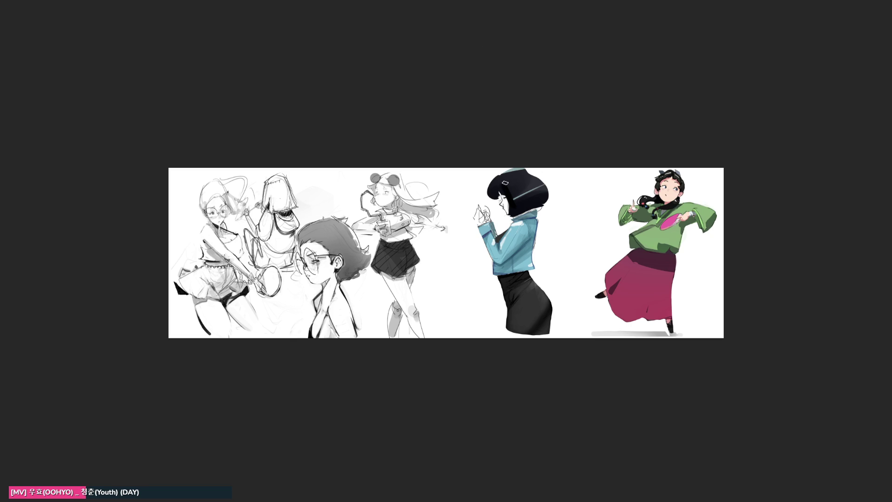
mouse_move(507, 186)
left_mouse_down()
mouse_move(515, 203)
mouse_move(538, 200)
mouse_move(534, 176)
mouse_move(520, 167)
mouse_move(553, 181)
mouse_move(501, 163)
mouse_move(532, 160)
left_mouse_up()
mouse_move(489, 179)
left_mouse_down()
mouse_move(485, 197)
mouse_move(485, 186)
mouse_move(529, 168)
mouse_move(492, 192)
mouse_move(513, 170)
mouse_move(510, 188)
left_mouse_up()
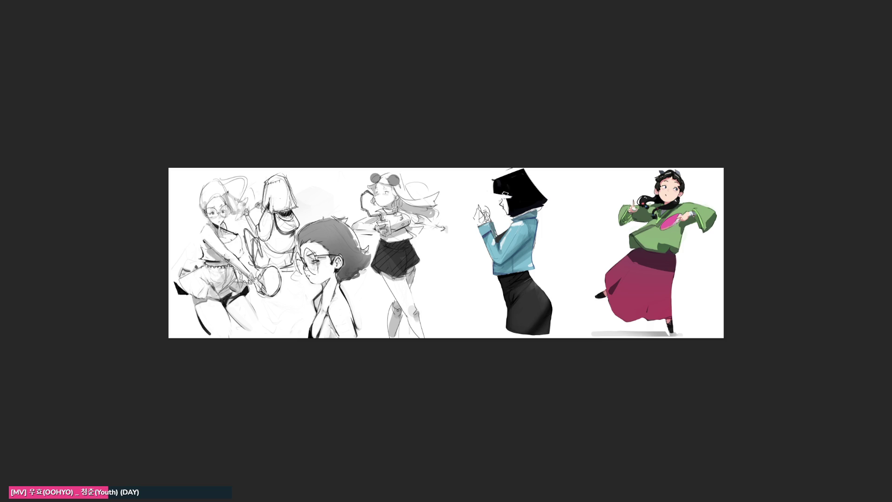
mouse_move(489, 184)
left_mouse_down()
mouse_move(551, 158)
mouse_move(487, 185)
mouse_move(523, 172)
left_mouse_up()
key("ctrl+z")
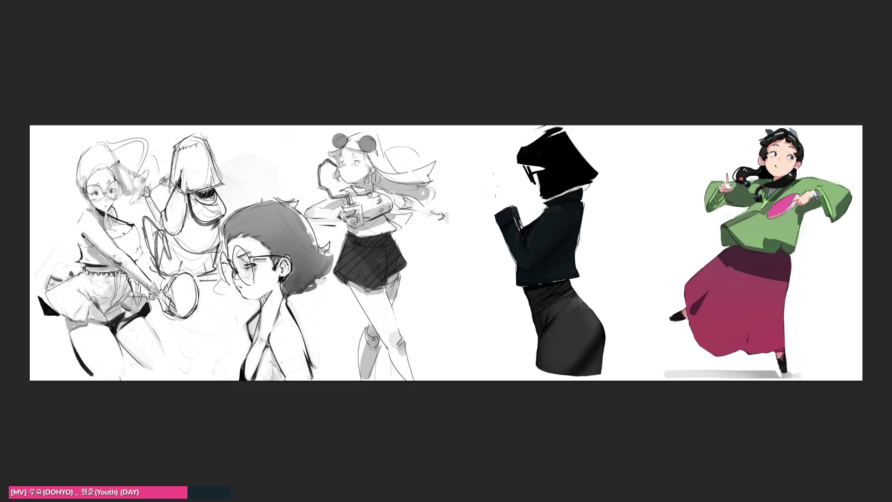
Handwrite 'CAT' and a few more words in black ink right of the black-haired figure
mouse_move(626, 151)
left_mouse_down()
mouse_move(617, 156)
mouse_move(630, 167)
left_mouse_up()
mouse_move(631, 168)
left_mouse_down()
mouse_move(638, 156)
mouse_move(645, 174)
mouse_move(643, 162)
mouse_move(660, 159)
mouse_move(655, 186)
mouse_move(619, 206)
mouse_move(636, 211)
mouse_move(641, 196)
mouse_move(646, 226)
mouse_move(661, 238)
left_mouse_up()
mouse_move(659, 222)
left_mouse_down()
mouse_move(673, 224)
mouse_move(644, 252)
mouse_move(660, 260)
mouse_move(679, 232)
mouse_move(701, 267)
left_mouse_up()
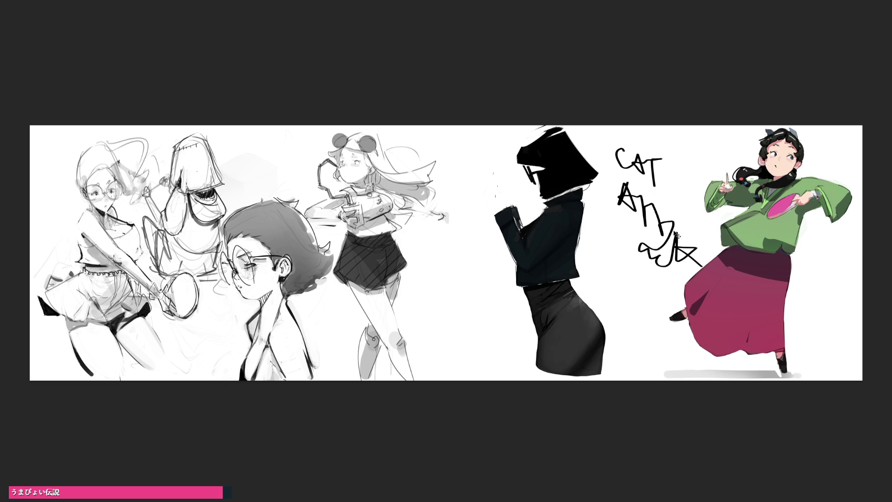
Undo the first cat-note strokes, then add tail and ear strokes to the black silhouette
key("ctrl+z")
Undo the rest of the note and redraw the silhouette's head, a glasses loop and a fist
key("ctrl+z")
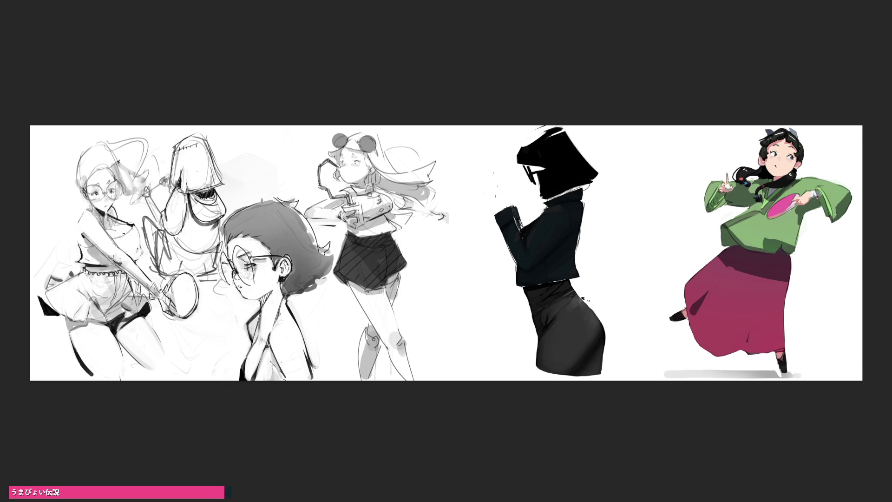
left_click_drag(583, 298, 676, 231)
left_click_drag(682, 245, 665, 288)
mouse_move(528, 139)
left_mouse_down()
mouse_move(531, 124)
mouse_move(533, 138)
left_mouse_up()
left_click_drag(534, 140, 529, 146)
left_click_drag(525, 124, 529, 137)
key("ctrl+z")
key("ctrl+z")
key("ctrl+z")
mouse_move(528, 125)
left_mouse_down()
mouse_move(538, 124)
mouse_move(534, 143)
left_mouse_up()
mouse_move(532, 133)
left_mouse_down()
mouse_move(535, 141)
mouse_move(539, 125)
left_mouse_up()
mouse_move(508, 200)
left_mouse_down()
mouse_move(483, 178)
mouse_move(469, 210)
mouse_move(507, 207)
mouse_move(451, 190)
mouse_move(477, 219)
left_mouse_up()
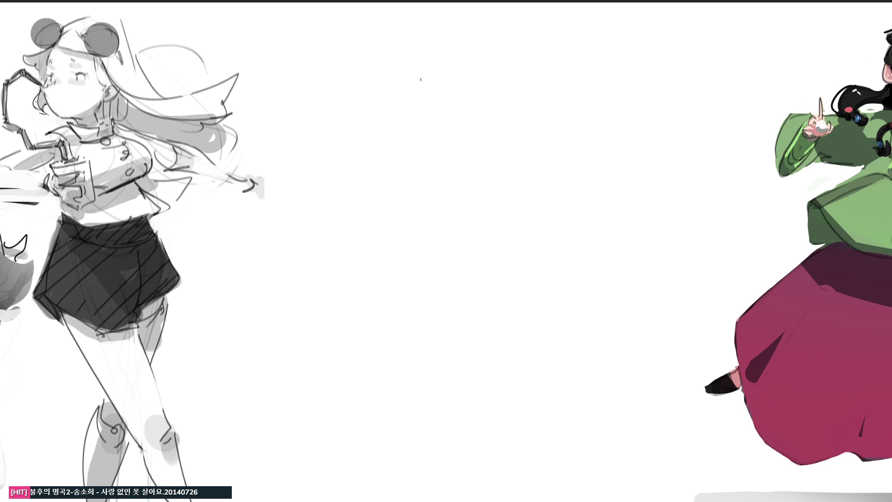
Pencil a loose round head with overlapping arcs, a bun-like loop and jaw lines
mouse_move(417, 75)
left_mouse_down()
mouse_move(413, 122)
mouse_move(442, 63)
mouse_move(485, 118)
left_mouse_up()
mouse_move(440, 55)
left_mouse_down()
mouse_move(395, 131)
mouse_move(417, 160)
left_mouse_up()
mouse_move(408, 116)
left_mouse_down()
mouse_move(438, 161)
mouse_move(467, 155)
left_mouse_up()
left_click_drag(474, 146, 478, 156)
left_click_drag(475, 62, 506, 146)
mouse_move(471, 62)
left_mouse_down()
mouse_move(488, 84)
mouse_move(456, 189)
left_mouse_up()
left_click_drag(413, 73, 393, 97)
left_click_drag(412, 64, 428, 54)
left_click_drag(397, 100, 383, 161)
mouse_move(431, 67)
left_mouse_down()
mouse_move(446, 56)
mouse_move(526, 102)
mouse_move(531, 147)
left_mouse_up()
left_click_drag(516, 153, 483, 164)
mouse_move(397, 162)
left_mouse_down()
mouse_move(411, 178)
mouse_move(474, 176)
left_mouse_up()
left_click_drag(451, 194, 466, 198)
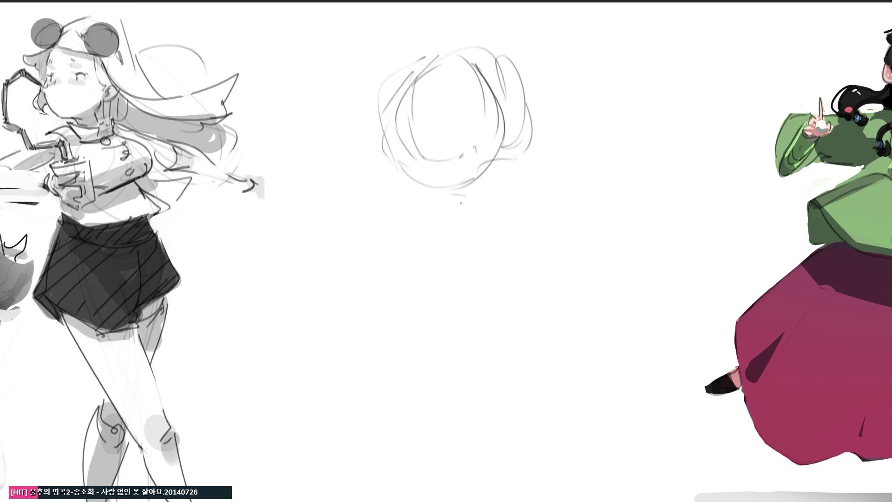
left_click_drag(412, 161, 478, 226)
left_click_drag(505, 186, 494, 225)
Rough in the neck, body curves and a wide zigzag base, then fade the figure to light grey
mouse_move(421, 172)
left_mouse_down()
mouse_move(447, 209)
mouse_move(406, 168)
mouse_move(411, 286)
mouse_move(507, 181)
mouse_move(498, 286)
left_mouse_up()
mouse_move(412, 206)
left_mouse_down()
mouse_move(466, 321)
mouse_move(514, 290)
left_mouse_up()
left_click_drag(514, 290, 453, 352)
mouse_move(453, 352)
left_mouse_down()
mouse_move(397, 253)
mouse_move(424, 372)
mouse_move(527, 279)
left_mouse_up()
mouse_move(511, 170)
left_mouse_down()
mouse_move(539, 218)
mouse_move(533, 334)
mouse_move(409, 353)
mouse_move(458, 391)
mouse_move(474, 435)
mouse_move(550, 347)
mouse_move(449, 453)
mouse_move(404, 349)
mouse_move(558, 346)
mouse_move(608, 441)
left_mouse_up()
mouse_move(590, 374)
left_mouse_down()
mouse_move(609, 437)
mouse_move(409, 442)
mouse_move(604, 468)
mouse_move(442, 467)
mouse_move(400, 432)
mouse_move(380, 330)
mouse_move(439, 456)
mouse_move(351, 191)
mouse_move(436, 425)
mouse_move(620, 335)
mouse_move(385, 418)
mouse_move(602, 460)
left_mouse_up()
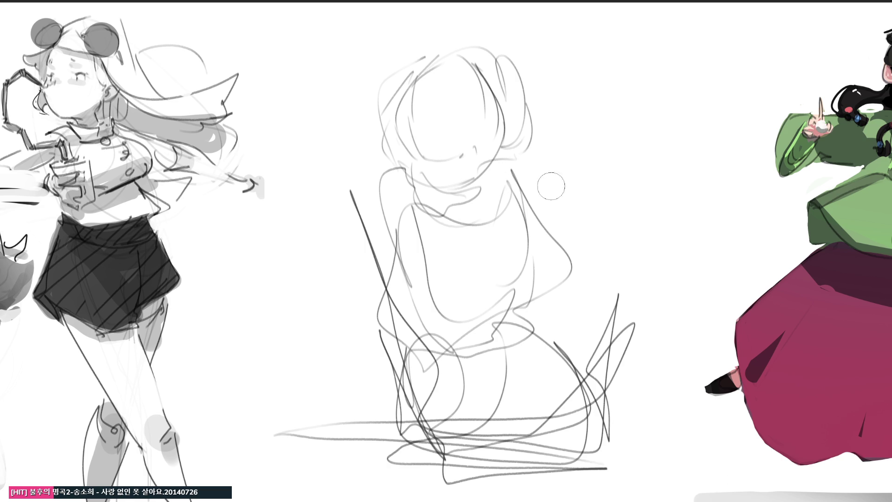
mouse_move(464, 106)
left_mouse_down()
mouse_move(418, 279)
mouse_move(371, 404)
left_mouse_up()
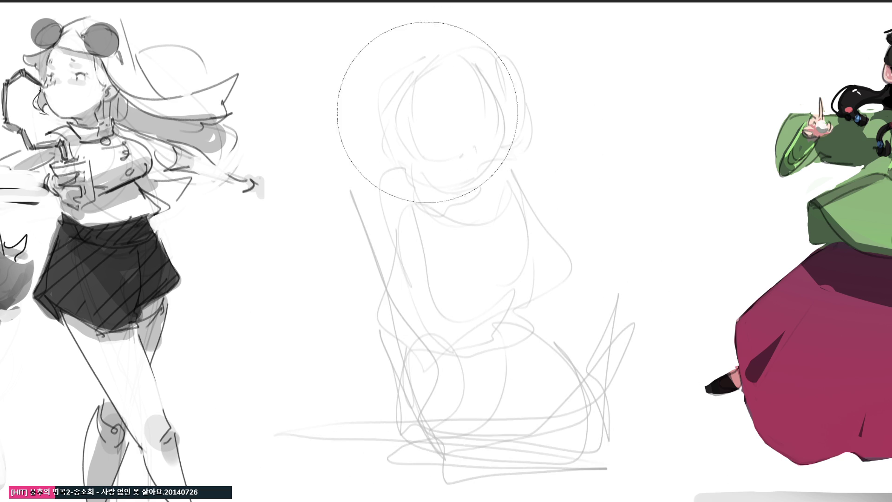
With the fine brush, draw the fox's pointed ears, face contour, closed eyes and fanged grin
key("b")
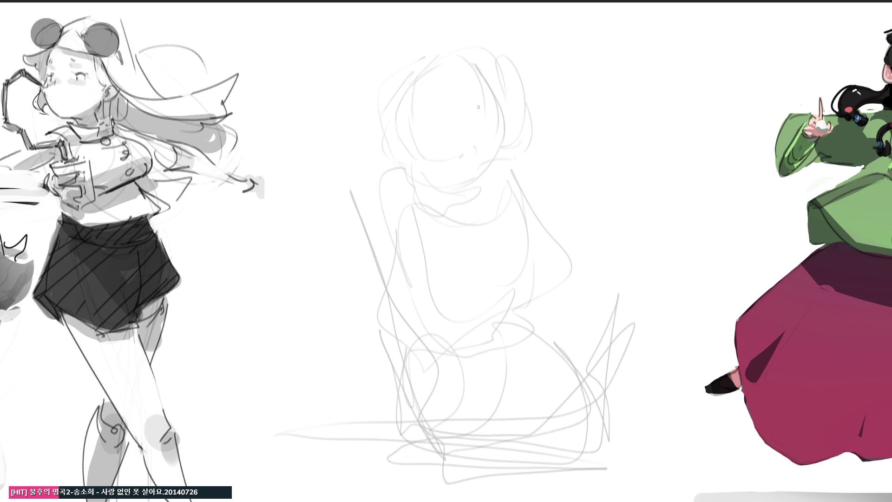
mouse_move(379, 39)
left_mouse_down()
mouse_move(397, 74)
mouse_move(418, 77)
mouse_move(407, 89)
mouse_move(407, 54)
mouse_move(470, 68)
mouse_move(478, 21)
mouse_move(494, 81)
mouse_move(480, 20)
mouse_move(496, 84)
left_mouse_up()
left_click_drag(409, 62, 472, 34)
mouse_move(404, 95)
left_mouse_down()
mouse_move(436, 68)
mouse_move(391, 107)
left_mouse_up()
left_click_drag(399, 70, 394, 93)
mouse_move(392, 100)
left_mouse_down()
mouse_move(413, 172)
mouse_move(501, 65)
mouse_move(533, 126)
mouse_move(492, 160)
left_mouse_up()
mouse_move(463, 134)
left_mouse_down()
mouse_move(507, 113)
mouse_move(462, 133)
left_mouse_up()
left_click_drag(487, 128, 466, 131)
mouse_move(387, 125)
left_mouse_down()
mouse_move(423, 140)
mouse_move(417, 126)
left_mouse_up()
mouse_move(365, 115)
left_mouse_down()
mouse_move(420, 124)
mouse_move(455, 116)
left_mouse_up()
mouse_move(425, 161)
left_mouse_down()
mouse_move(491, 142)
mouse_move(461, 158)
left_mouse_up()
mouse_move(430, 163)
left_mouse_down()
mouse_move(451, 187)
mouse_move(446, 181)
left_mouse_up()
mouse_move(445, 179)
left_mouse_down()
mouse_move(483, 158)
mouse_move(475, 169)
left_mouse_up()
mouse_move(440, 174)
left_mouse_down()
mouse_move(455, 182)
mouse_move(479, 164)
mouse_move(449, 175)
mouse_move(463, 176)
mouse_move(435, 164)
mouse_move(452, 156)
mouse_move(462, 163)
mouse_move(449, 158)
left_mouse_up()
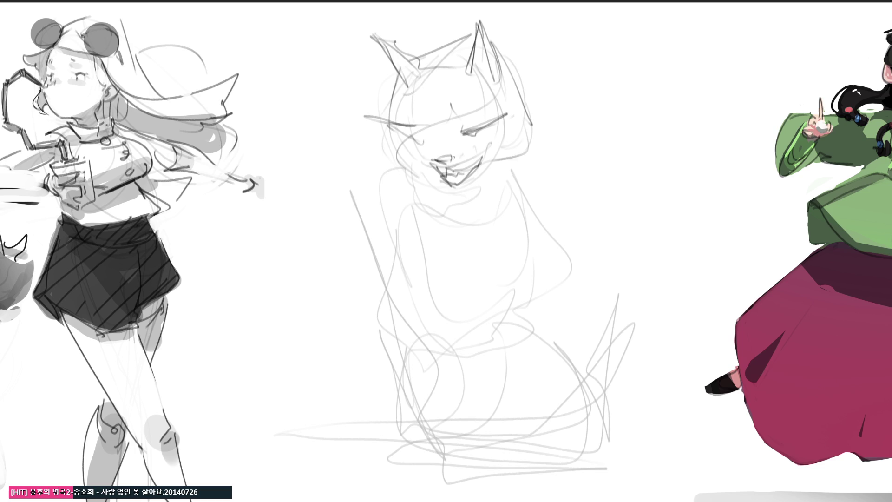
Add lines across the eyes, cheek, jaw and chin lines, and the neck contours
left_click_drag(405, 132, 493, 119)
mouse_move(421, 158)
left_mouse_down()
mouse_move(488, 144)
mouse_move(440, 196)
mouse_move(505, 180)
mouse_move(532, 131)
mouse_move(523, 167)
left_mouse_up()
mouse_move(526, 115)
left_mouse_down()
mouse_move(515, 93)
mouse_move(534, 115)
left_mouse_up()
mouse_move(509, 79)
left_mouse_down()
mouse_move(550, 91)
mouse_move(534, 124)
left_mouse_up()
left_click_drag(462, 185, 400, 191)
left_click_drag(400, 141, 396, 164)
mouse_move(401, 135)
left_mouse_down()
mouse_move(378, 172)
mouse_move(376, 216)
left_mouse_up()
left_click_drag(382, 163, 373, 216)
mouse_move(389, 144)
left_mouse_down()
mouse_move(382, 257)
mouse_move(378, 176)
mouse_move(396, 269)
left_mouse_up()
left_click_drag(386, 119, 380, 237)
Sweep long arcs around the head and draw two rounded paws on a dashed base line
left_click_drag(516, 71, 549, 76)
left_click_drag(517, 56, 550, 65)
mouse_move(549, 47)
left_mouse_down()
mouse_move(587, 80)
mouse_move(607, 160)
mouse_move(480, 237)
mouse_move(388, 235)
left_mouse_up()
left_click_drag(390, 163, 366, 228)
mouse_move(372, 120)
left_mouse_down()
mouse_move(365, 211)
mouse_move(348, 232)
left_mouse_up()
mouse_move(376, 235)
left_mouse_down()
mouse_move(395, 259)
mouse_move(470, 253)
mouse_move(391, 258)
mouse_move(494, 254)
left_mouse_up()
mouse_move(468, 253)
left_mouse_down()
mouse_move(506, 203)
mouse_move(494, 256)
mouse_move(521, 247)
left_mouse_up()
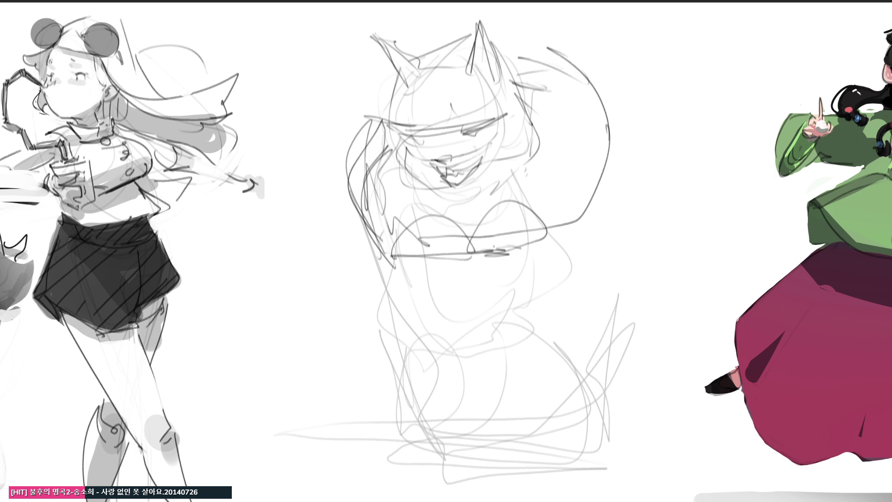
mouse_move(421, 248)
left_mouse_down()
mouse_move(442, 258)
mouse_move(456, 249)
left_mouse_up()
left_click_drag(473, 247, 525, 248)
Draw the long tail looping around the fox's base, then fade the fox sketch much lighter
mouse_move(553, 46)
left_mouse_down()
mouse_move(611, 41)
mouse_move(578, 239)
mouse_move(544, 244)
left_mouse_up()
left_click_drag(587, 197, 585, 242)
mouse_move(497, 19)
left_mouse_down()
mouse_move(540, 40)
mouse_move(363, 128)
left_mouse_up()
mouse_move(404, 70)
left_mouse_down()
mouse_move(631, 23)
mouse_move(653, 218)
mouse_move(612, 240)
left_mouse_up()
mouse_move(657, 38)
left_mouse_down()
mouse_move(697, 16)
mouse_move(598, 258)
mouse_move(576, 432)
mouse_move(427, 342)
mouse_move(790, 147)
mouse_move(669, 27)
mouse_move(458, 327)
mouse_move(547, 413)
left_mouse_up()
mouse_move(389, 272)
left_mouse_down()
mouse_move(555, 272)
mouse_move(372, 418)
mouse_move(254, 386)
mouse_move(645, 428)
left_mouse_up()
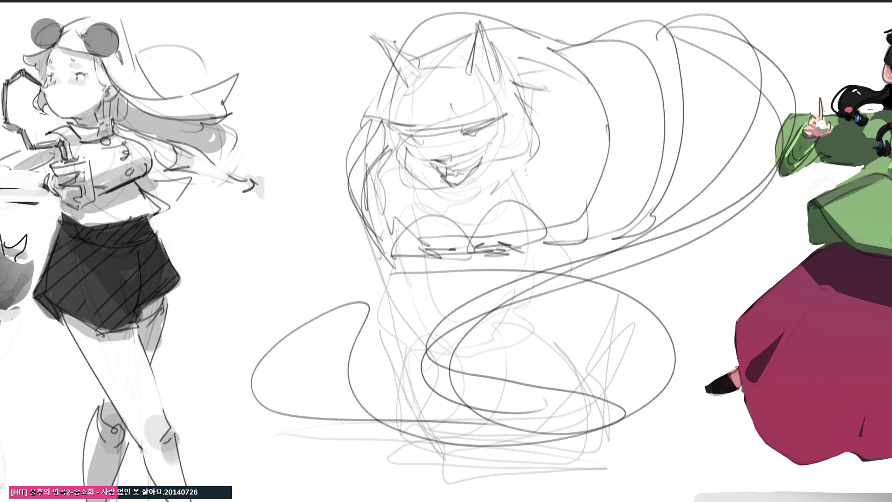
mouse_move(618, 134)
left_mouse_down()
mouse_move(511, 116)
mouse_move(409, 33)
mouse_move(611, 134)
left_mouse_up()
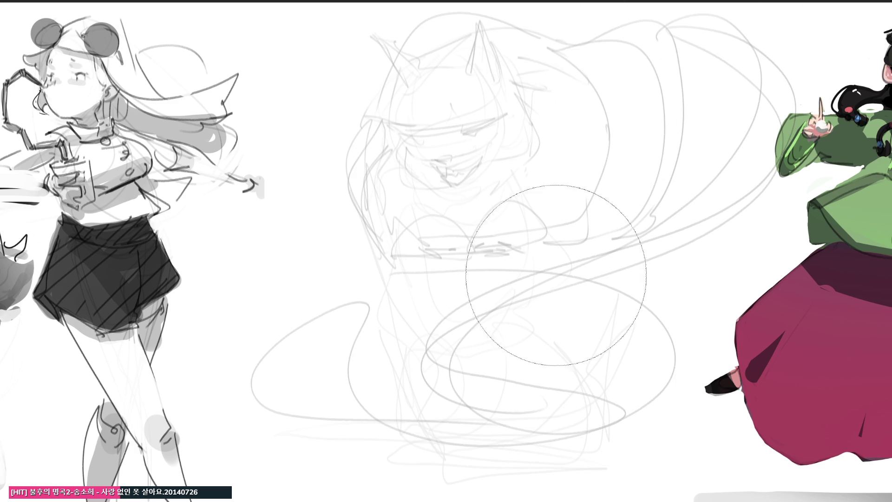
Lighten the centre sketch, then pencil the cat's head contour and paws on a ticked bar
mouse_move(598, 90)
left_mouse_down()
mouse_move(362, 368)
mouse_move(372, 395)
left_mouse_up()
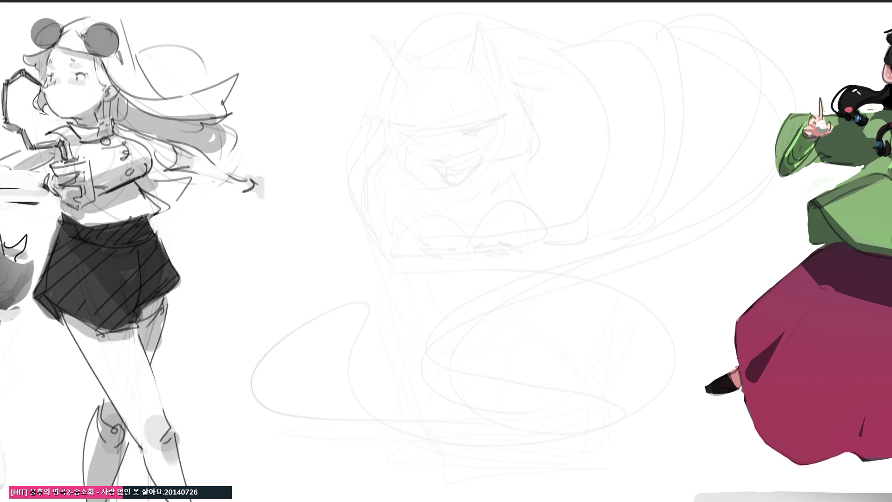
key("b")
mouse_move(388, 104)
left_mouse_down()
mouse_move(384, 162)
mouse_move(411, 200)
mouse_move(400, 68)
mouse_move(450, 35)
mouse_move(530, 113)
mouse_move(446, 211)
mouse_move(407, 204)
mouse_move(412, 249)
mouse_move(437, 242)
mouse_move(465, 249)
mouse_move(478, 235)
mouse_move(472, 249)
left_mouse_up()
left_click_drag(408, 251, 528, 249)
mouse_move(389, 263)
left_mouse_down()
mouse_move(388, 278)
mouse_move(527, 260)
left_mouse_up()
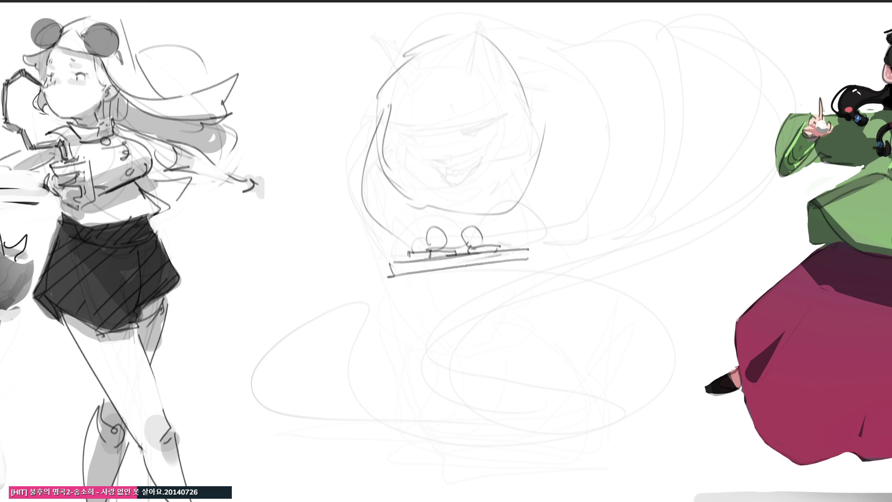
left_click_drag(389, 274, 396, 286)
left_click_drag(530, 277, 528, 262)
mouse_move(482, 229)
left_mouse_down()
mouse_move(495, 235)
mouse_move(470, 251)
mouse_move(448, 244)
left_mouse_up()
Draw the cat's cheeks, lidded eyes and whiskers on both sides of the nose
left_click_drag(441, 182, 444, 187)
mouse_move(441, 172)
left_mouse_down()
mouse_move(458, 178)
mouse_move(395, 175)
mouse_move(420, 179)
left_mouse_up()
left_click_drag(461, 141, 474, 142)
mouse_move(409, 152)
left_mouse_down()
mouse_move(427, 152)
mouse_move(423, 161)
mouse_move(425, 152)
mouse_move(391, 142)
mouse_move(484, 118)
left_mouse_up()
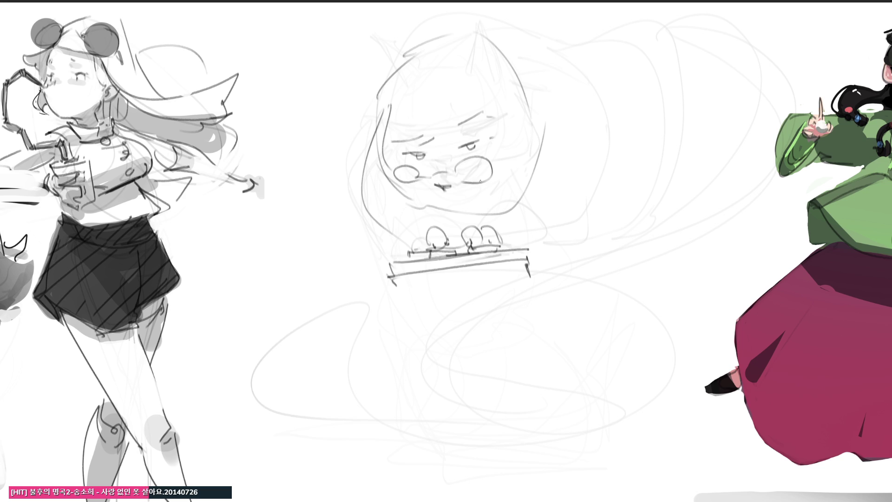
left_click_drag(463, 182, 573, 197)
left_click_drag(465, 184, 554, 207)
left_click_drag(463, 186, 555, 216)
mouse_move(427, 185)
left_mouse_down()
mouse_move(349, 209)
mouse_move(332, 235)
mouse_move(347, 235)
left_mouse_up()
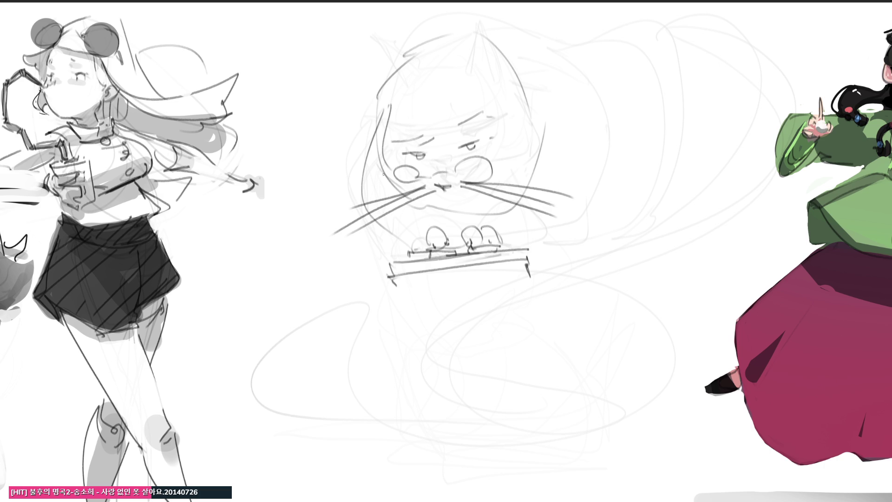
Add both ears, a darker face outline and the back-of-head curve down to the paws
mouse_move(355, 37)
left_mouse_down()
mouse_move(386, 80)
mouse_move(409, 58)
left_mouse_up()
mouse_move(474, 14)
left_mouse_down()
mouse_move(471, 54)
mouse_move(505, 59)
mouse_move(463, 52)
mouse_move(511, 57)
left_mouse_up()
left_click_drag(446, 29, 422, 38)
mouse_move(379, 91)
left_mouse_down()
mouse_move(361, 146)
mouse_move(389, 253)
mouse_move(411, 234)
left_mouse_up()
mouse_move(498, 21)
left_mouse_down()
mouse_move(608, 127)
mouse_move(546, 246)
mouse_move(569, 247)
left_mouse_up()
left_click_drag(490, 228, 560, 244)
mouse_move(417, 225)
left_mouse_down()
mouse_move(442, 214)
mouse_move(457, 231)
left_mouse_up()
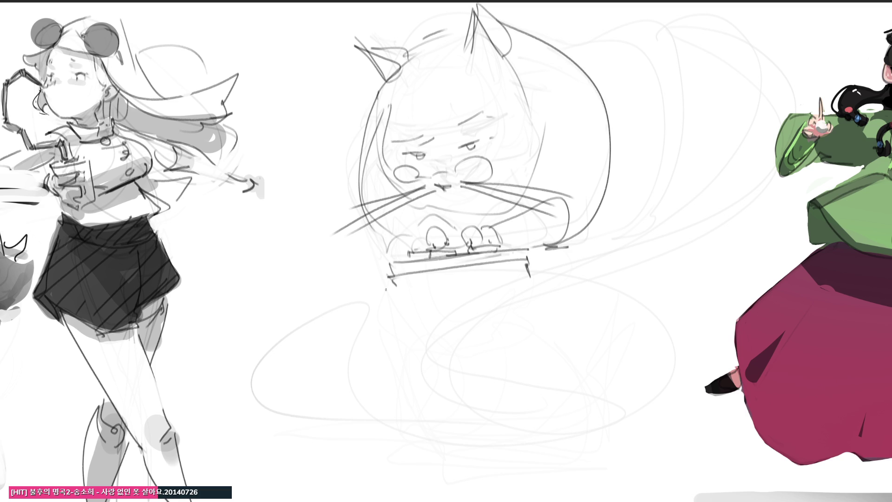
Draw the base line, haunch and long tail, then rotate the cat sketch slightly clockwise with Ctrl+T
mouse_move(336, 277)
left_mouse_down()
mouse_move(300, 291)
mouse_move(359, 306)
mouse_move(605, 285)
mouse_move(595, 294)
left_mouse_up()
mouse_move(321, 280)
left_mouse_down()
mouse_move(322, 271)
mouse_move(369, 273)
mouse_move(330, 278)
mouse_move(334, 261)
mouse_move(350, 275)
mouse_move(312, 284)
mouse_move(383, 273)
mouse_move(381, 282)
left_mouse_up()
left_click_drag(311, 292, 388, 282)
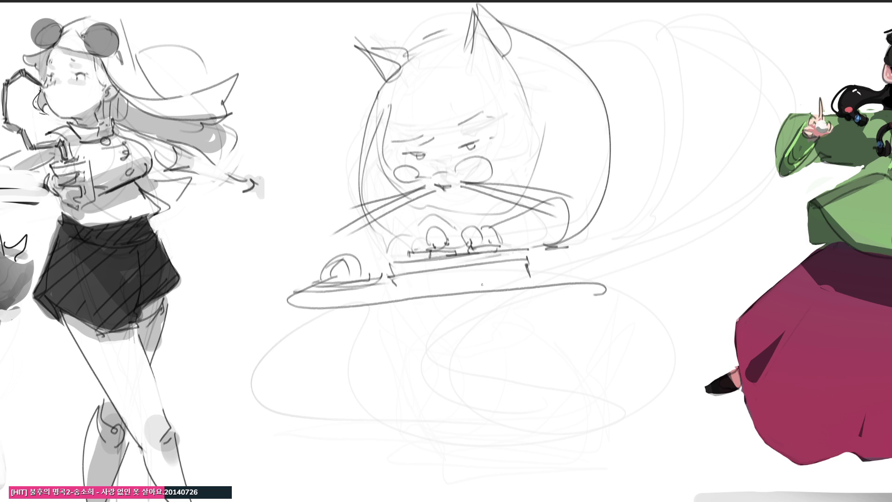
left_click_drag(446, 219, 495, 213)
left_click_drag(523, 29, 736, 239)
left_click_drag(599, 239, 700, 183)
left_click_drag(584, 242, 697, 237)
left_click_drag(609, 278, 827, 218)
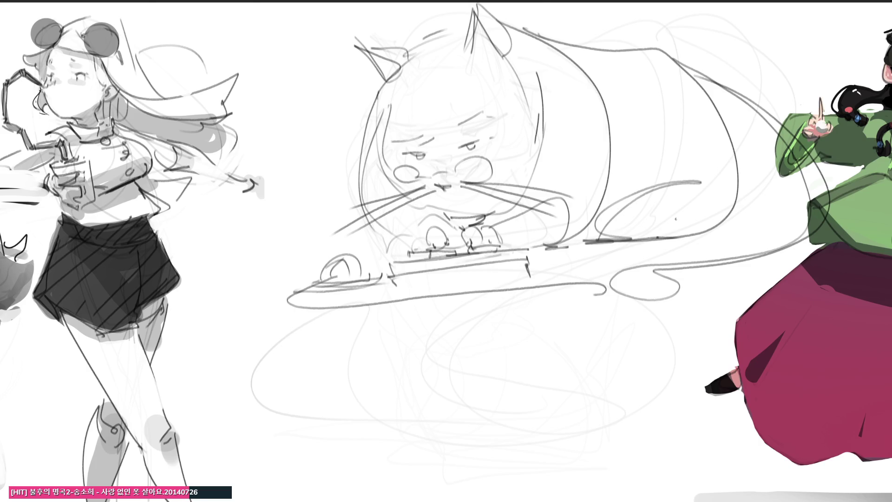
key("ctrl+t")
mouse_move(851, 262)
left_mouse_down()
mouse_move(838, 275)
mouse_move(604, 253)
left_mouse_up()
Shrink the cat sketch up and right, then rough in a second cat's body and whiskers below it
left_click_drag(356, 85, 421, 46)
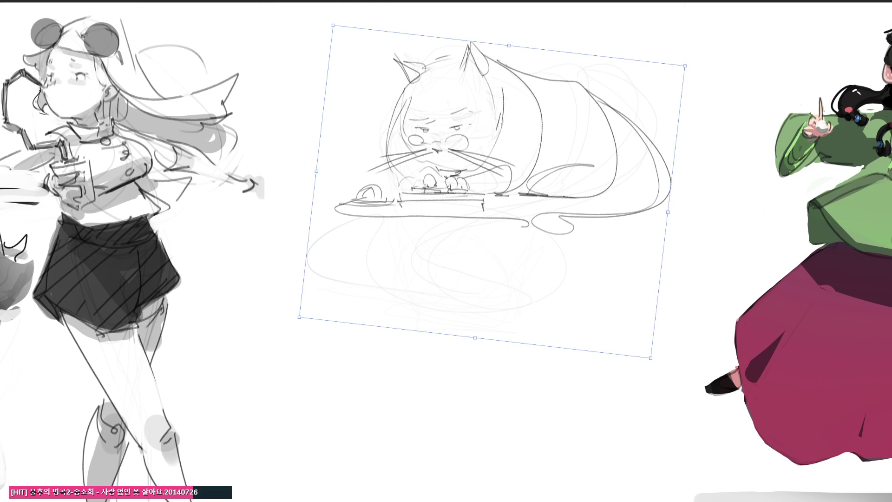
key("Return")
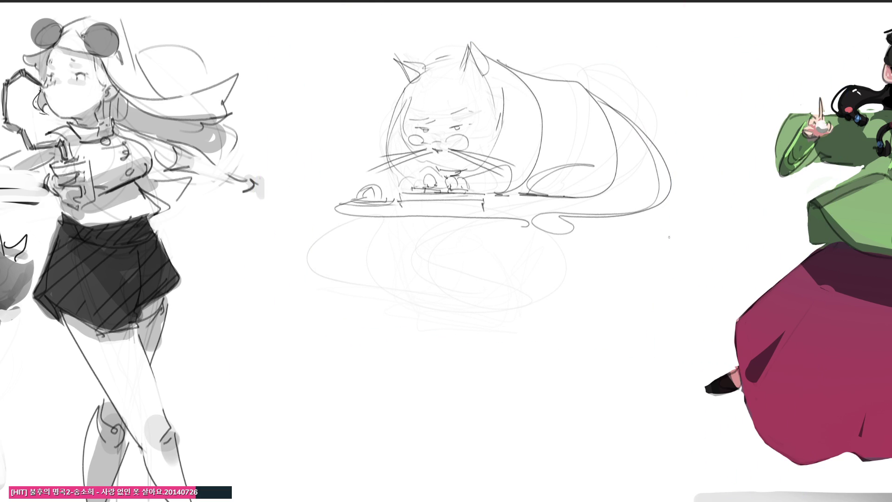
mouse_move(431, 271)
left_mouse_down()
mouse_move(430, 285)
mouse_move(441, 269)
mouse_move(431, 310)
mouse_move(439, 319)
mouse_move(424, 349)
left_mouse_up()
mouse_move(446, 314)
left_mouse_down()
mouse_move(425, 342)
mouse_move(440, 371)
left_mouse_up()
left_click_drag(435, 371, 488, 358)
mouse_move(420, 326)
left_mouse_down()
mouse_move(437, 339)
mouse_move(370, 324)
mouse_move(382, 334)
mouse_move(373, 341)
mouse_move(469, 349)
left_mouse_up()
mouse_move(433, 331)
left_mouse_down()
mouse_move(477, 340)
mouse_move(492, 330)
left_mouse_up()
Add the lower cat's head strokes, both ears, bottom line and the start of its long tail
mouse_move(426, 291)
left_mouse_down()
mouse_move(396, 275)
mouse_move(466, 292)
mouse_move(457, 289)
mouse_move(462, 251)
mouse_move(437, 250)
mouse_move(473, 251)
mouse_move(447, 257)
left_mouse_up()
mouse_move(480, 253)
left_mouse_down()
mouse_move(488, 237)
mouse_move(534, 261)
mouse_move(509, 240)
mouse_move(530, 273)
left_mouse_up()
left_click_drag(478, 299, 428, 308)
left_click_drag(448, 370, 494, 361)
mouse_move(442, 371)
left_mouse_down()
mouse_move(502, 365)
mouse_move(527, 338)
left_mouse_up()
mouse_move(531, 258)
left_mouse_down()
mouse_move(562, 292)
mouse_move(565, 273)
left_mouse_up()
mouse_move(494, 253)
left_mouse_down()
mouse_move(507, 251)
mouse_move(687, 325)
mouse_move(650, 352)
left_mouse_up()
mouse_move(637, 361)
left_mouse_down()
mouse_move(519, 367)
mouse_move(682, 352)
mouse_move(667, 245)
mouse_move(696, 359)
mouse_move(676, 365)
left_mouse_up()
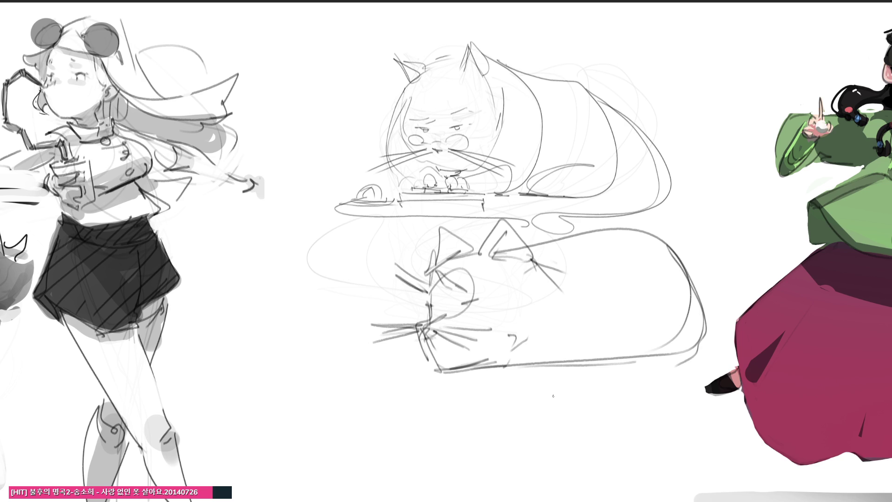
Sketch the outstretched paw, long bottom line and curling tail, then fade both cats to faint guides
mouse_move(419, 348)
left_mouse_down()
mouse_move(305, 358)
mouse_move(285, 331)
mouse_move(296, 358)
mouse_move(289, 369)
mouse_move(279, 352)
mouse_move(278, 370)
mouse_move(289, 359)
left_mouse_up()
left_click_drag(265, 320, 277, 329)
left_click_drag(276, 328, 256, 329)
mouse_move(267, 334)
left_mouse_down()
mouse_move(271, 365)
mouse_move(437, 366)
left_mouse_up()
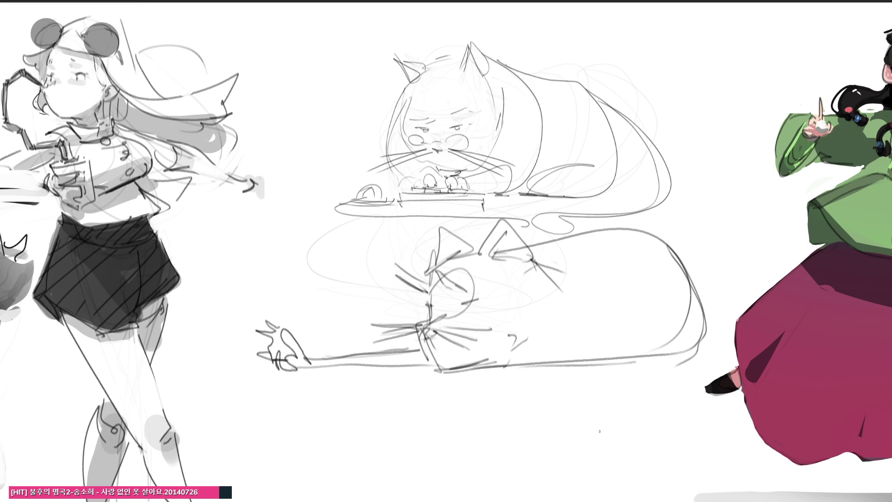
mouse_move(543, 329)
left_mouse_down()
mouse_move(436, 362)
mouse_move(314, 366)
mouse_move(293, 319)
mouse_move(309, 378)
left_mouse_up()
mouse_move(293, 325)
left_mouse_down()
mouse_move(325, 374)
mouse_move(458, 375)
mouse_move(569, 337)
mouse_move(586, 358)
left_mouse_up()
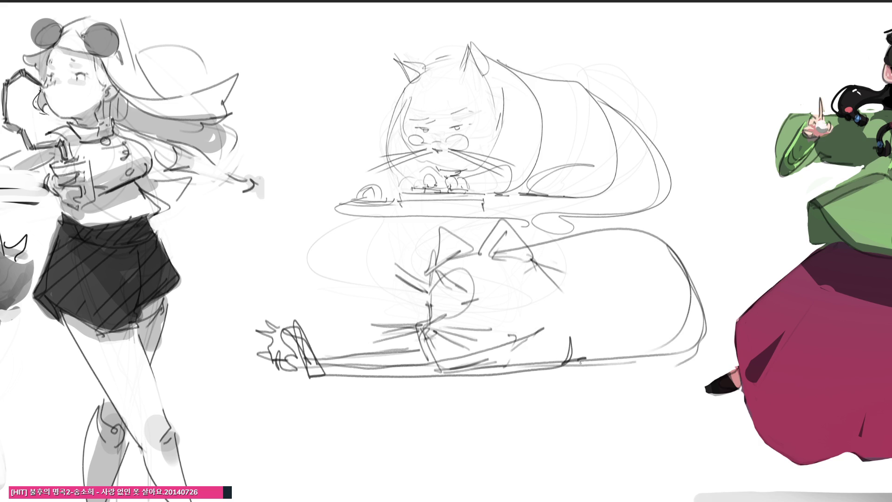
mouse_move(526, 241)
left_mouse_down()
mouse_move(676, 77)
mouse_move(734, 306)
mouse_move(708, 116)
mouse_move(789, 251)
mouse_move(618, 351)
mouse_move(771, 201)
mouse_move(841, 327)
left_mouse_up()
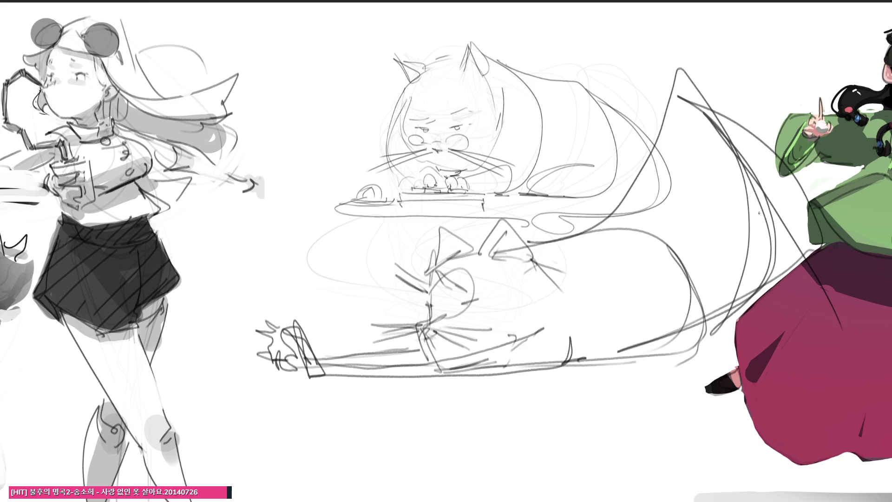
mouse_move(679, 95)
left_mouse_down()
mouse_move(357, 80)
mouse_move(344, 60)
mouse_move(680, 82)
left_mouse_up()
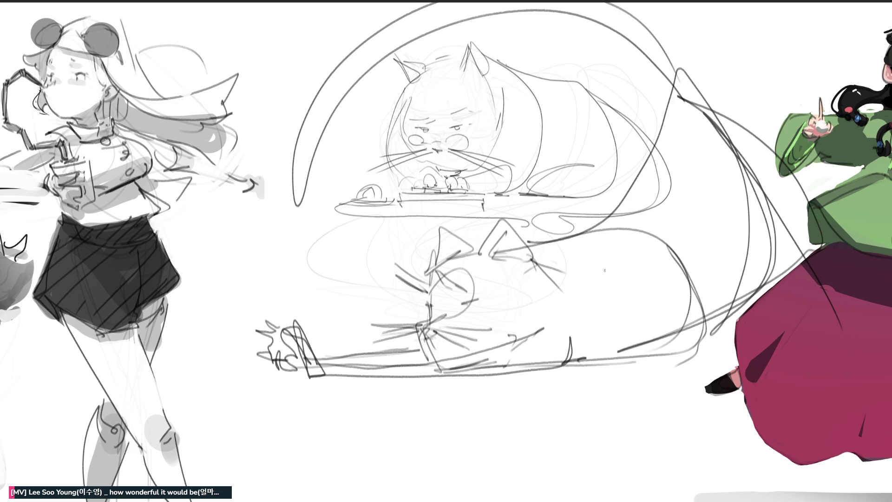
mouse_move(633, 264)
left_mouse_down()
mouse_move(673, 209)
mouse_move(418, 116)
mouse_move(325, 185)
mouse_move(414, 330)
left_mouse_up()
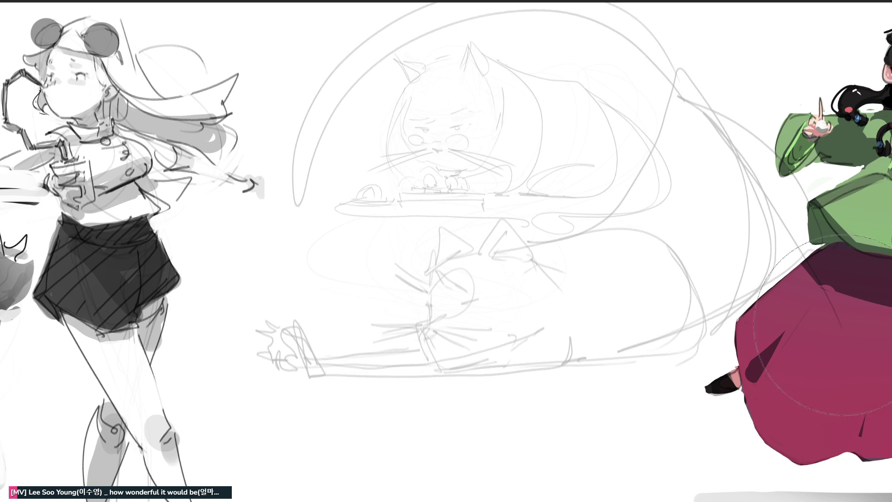
With a fine pencil brush, outline the new lying cat's body over the faded sketches
key("p")
left_click_drag(308, 160, 302, 172)
left_click_drag(340, 125, 411, 193)
left_click_drag(367, 208, 382, 211)
left_click_drag(350, 121, 370, 146)
left_click_drag(375, 127, 386, 153)
left_click_drag(316, 169, 349, 174)
left_click_drag(309, 186, 351, 181)
mouse_move(417, 174)
left_mouse_down()
mouse_move(385, 179)
mouse_move(380, 204)
mouse_move(400, 188)
mouse_move(412, 201)
mouse_move(344, 203)
mouse_move(413, 201)
mouse_move(387, 207)
mouse_move(321, 182)
left_mouse_up()
Draw the cat's two pointed ears, head top, face, whiskers and paw marks
mouse_move(329, 117)
left_mouse_down()
mouse_move(343, 121)
mouse_move(385, 100)
mouse_move(382, 121)
mouse_move(384, 100)
left_mouse_up()
mouse_move(385, 101)
left_mouse_down()
mouse_move(388, 126)
mouse_move(341, 117)
left_mouse_up()
mouse_move(389, 149)
left_mouse_down()
mouse_move(422, 144)
mouse_move(357, 153)
left_mouse_up()
left_click_drag(363, 142, 380, 150)
mouse_move(402, 181)
left_mouse_down()
mouse_move(424, 179)
mouse_move(414, 182)
left_mouse_up()
left_click_drag(413, 189, 426, 184)
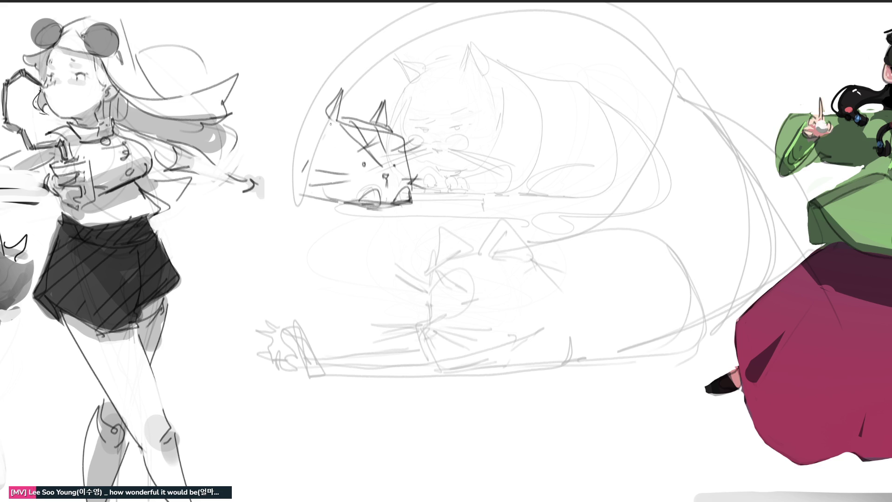
Draw the cat's rounded back, a darker bottom edge and a looped tail on the left
mouse_move(330, 113)
left_mouse_down()
mouse_move(297, 201)
mouse_move(344, 200)
left_mouse_up()
left_click_drag(263, 197, 356, 212)
mouse_move(279, 195)
left_mouse_down()
mouse_move(433, 205)
mouse_move(416, 201)
left_mouse_up()
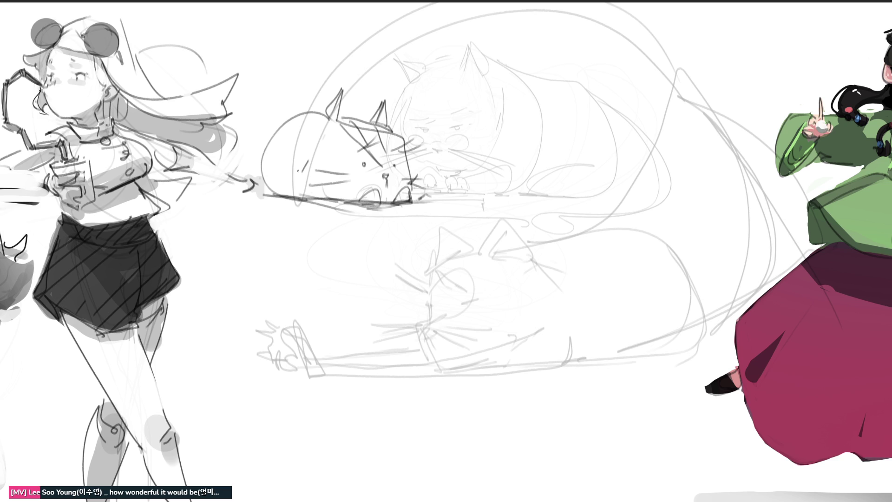
mouse_move(258, 174)
left_mouse_down()
mouse_move(245, 172)
mouse_move(262, 199)
mouse_move(308, 190)
mouse_move(266, 171)
mouse_move(262, 199)
mouse_move(296, 205)
mouse_move(223, 188)
mouse_move(247, 194)
left_mouse_up()
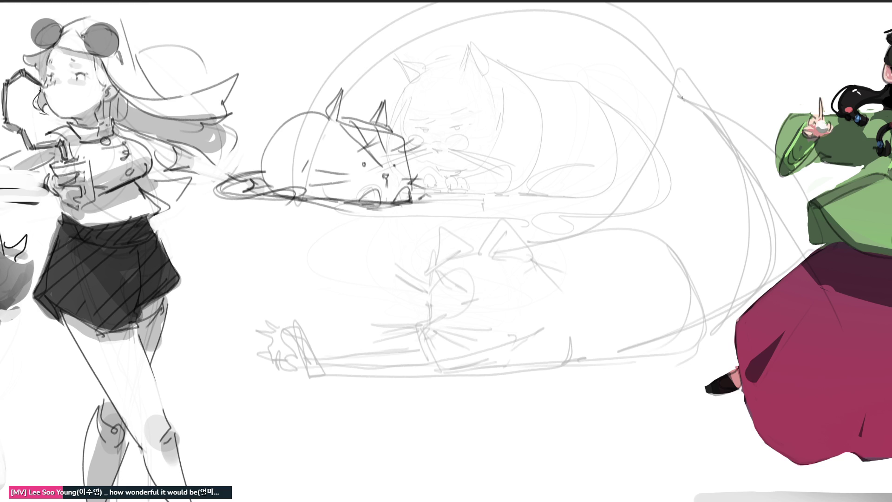
key("e")
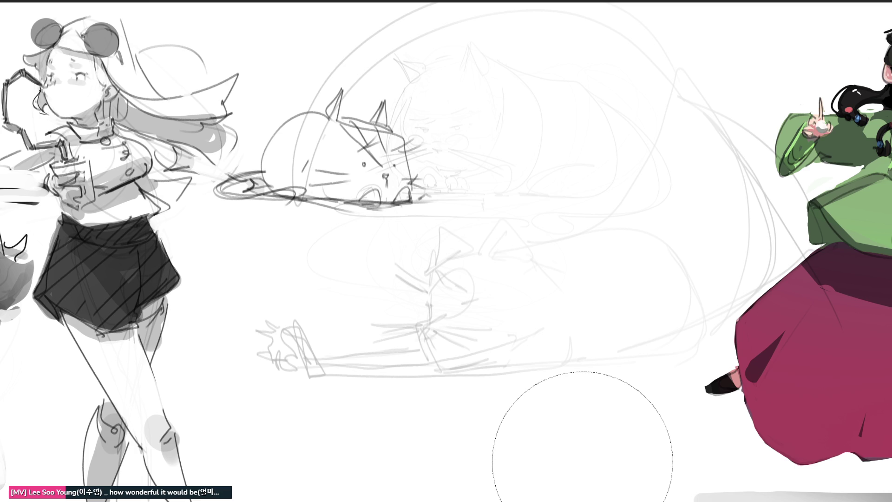
Sketch the reaching hand's fingers, including a long finger above it
key("e")
mouse_move(589, 139)
left_mouse_down()
mouse_move(591, 176)
mouse_move(619, 120)
mouse_move(618, 228)
left_mouse_up()
mouse_move(621, 118)
left_mouse_down()
mouse_move(641, 169)
mouse_move(616, 219)
mouse_move(645, 219)
left_mouse_up()
mouse_move(620, 183)
left_mouse_down()
mouse_move(602, 202)
mouse_move(550, 205)
mouse_move(607, 203)
mouse_move(522, 212)
mouse_move(584, 200)
mouse_move(608, 165)
mouse_move(603, 186)
mouse_move(606, 153)
mouse_move(613, 167)
left_mouse_up()
mouse_move(604, 129)
left_mouse_down()
mouse_move(617, 122)
mouse_move(604, 115)
mouse_move(539, 201)
mouse_move(613, 167)
left_mouse_up()
mouse_move(542, 194)
left_mouse_down()
mouse_move(595, 172)
mouse_move(560, 182)
left_mouse_up()
left_click_drag(540, 70, 559, 99)
mouse_move(536, 50)
left_mouse_down()
mouse_move(538, 63)
mouse_move(605, 103)
mouse_move(592, 116)
mouse_move(602, 127)
mouse_move(560, 139)
mouse_move(511, 139)
mouse_move(563, 161)
left_mouse_up()
Hatch across the reaching hand's fingers and add detail strokes inside it
left_click_drag(518, 138, 522, 150)
mouse_move(529, 140)
left_mouse_down()
mouse_move(532, 152)
mouse_move(556, 158)
left_mouse_up()
left_click_drag(561, 142, 564, 160)
left_click_drag(568, 144, 572, 156)
left_click_drag(584, 121, 586, 138)
mouse_move(584, 171)
left_mouse_down()
mouse_move(582, 179)
mouse_move(660, 217)
mouse_move(650, 171)
mouse_move(758, 193)
mouse_move(637, 221)
mouse_move(749, 166)
mouse_move(762, 207)
left_mouse_up()
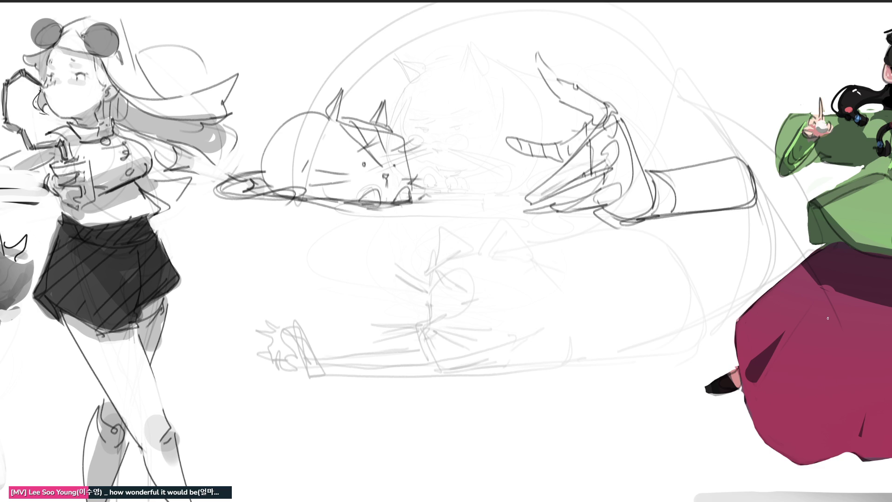
left_click_drag(568, 159, 573, 187)
Sketch an upward-pointing hand with a tall raised finger and knuckle loop
mouse_move(458, 249)
left_mouse_down()
mouse_move(453, 298)
mouse_move(506, 234)
mouse_move(524, 300)
left_mouse_up()
mouse_move(521, 266)
left_mouse_down()
mouse_move(510, 270)
mouse_move(537, 262)
mouse_move(514, 213)
mouse_move(482, 178)
mouse_move(507, 214)
left_mouse_up()
mouse_move(483, 168)
left_mouse_down()
mouse_move(499, 244)
mouse_move(496, 151)
mouse_move(528, 305)
mouse_move(494, 281)
left_mouse_up()
mouse_move(474, 243)
left_mouse_down()
mouse_move(454, 302)
mouse_move(476, 311)
left_mouse_up()
mouse_move(482, 251)
left_mouse_down()
mouse_move(480, 326)
mouse_move(528, 334)
mouse_move(484, 376)
left_mouse_up()
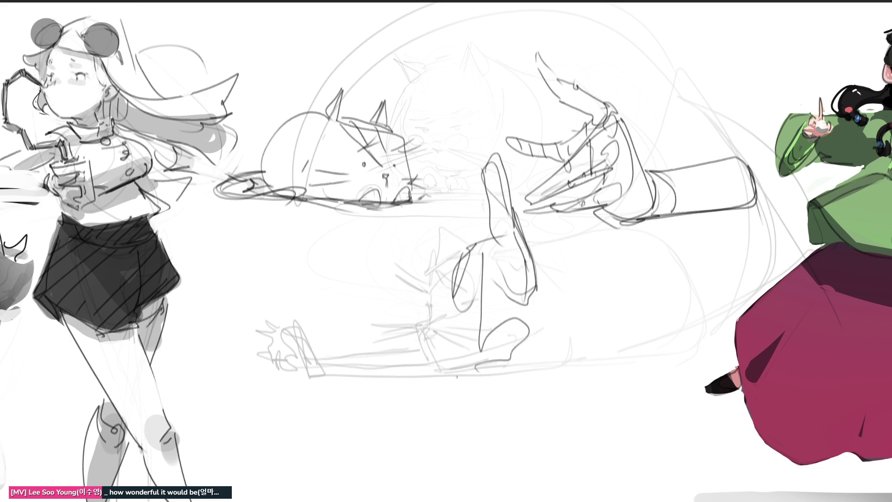
Sketch and retrace the fist below the raised finger, including its lower outline
mouse_move(448, 247)
left_mouse_down()
mouse_move(460, 253)
mouse_move(430, 275)
mouse_move(499, 275)
mouse_move(427, 274)
mouse_move(507, 278)
mouse_move(486, 292)
left_mouse_up()
left_click_drag(442, 246, 474, 265)
mouse_move(459, 284)
left_mouse_down()
mouse_move(438, 285)
mouse_move(441, 304)
mouse_move(462, 298)
mouse_move(424, 321)
mouse_move(467, 355)
left_mouse_up()
left_click_drag(444, 307, 460, 333)
mouse_move(455, 315)
left_mouse_down()
mouse_move(483, 338)
mouse_move(516, 330)
mouse_move(480, 349)
left_mouse_up()
mouse_move(428, 331)
left_mouse_down()
mouse_move(511, 357)
mouse_move(470, 378)
mouse_move(512, 360)
left_mouse_up()
left_click_drag(514, 356, 517, 359)
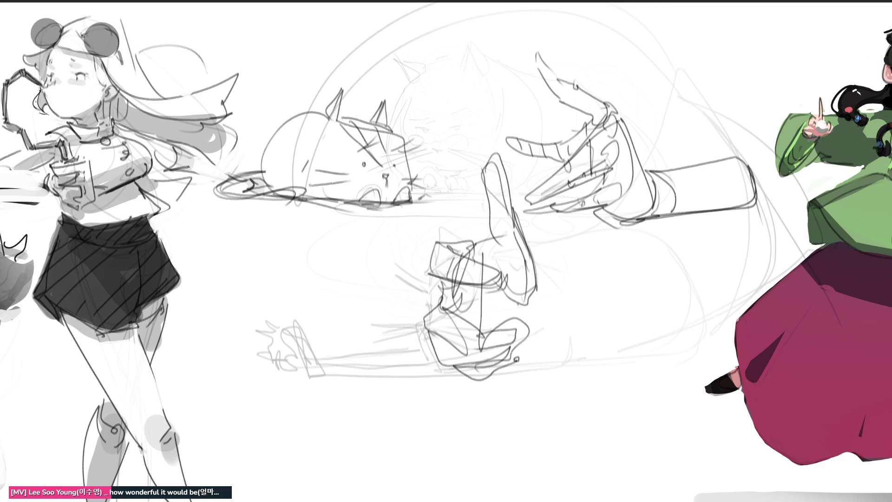
Retrace the wrist's right edge, add side strokes, and sweep loose looping curves below
left_click_drag(529, 258, 534, 325)
left_click_drag(537, 283, 524, 339)
mouse_move(442, 283)
left_mouse_down()
mouse_move(437, 309)
mouse_move(460, 316)
left_mouse_up()
left_click_drag(461, 243, 487, 239)
mouse_move(429, 279)
left_mouse_down()
mouse_move(427, 293)
mouse_move(424, 253)
mouse_move(400, 338)
left_mouse_up()
mouse_move(401, 257)
left_mouse_down()
mouse_move(325, 293)
mouse_move(371, 325)
left_mouse_up()
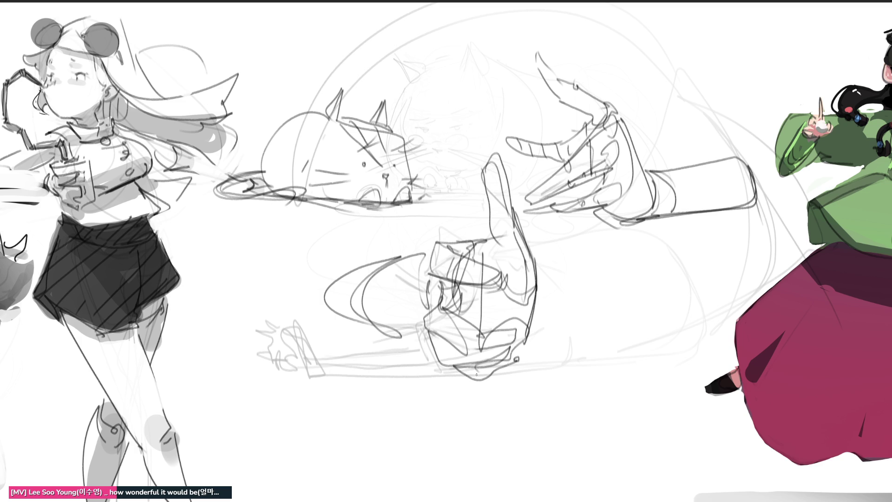
mouse_move(504, 458)
left_mouse_down()
mouse_move(474, 425)
mouse_move(544, 414)
mouse_move(532, 334)
mouse_move(609, 321)
mouse_move(628, 308)
mouse_move(629, 380)
left_mouse_up()
Zoom out one step and pan the canvas to bring the whole sketch sheet into view
scroll(664, 344, "up", 2)
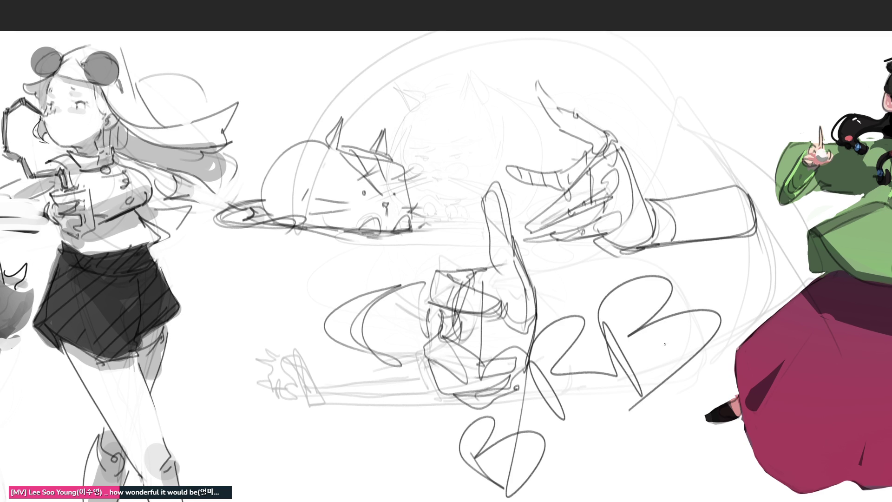
scroll(662, 251, "down", 3)
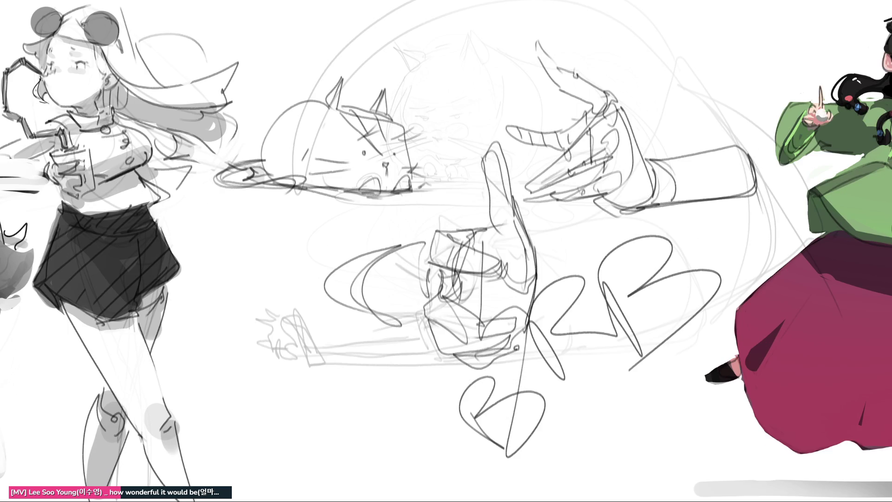
key("ctrl+minus")
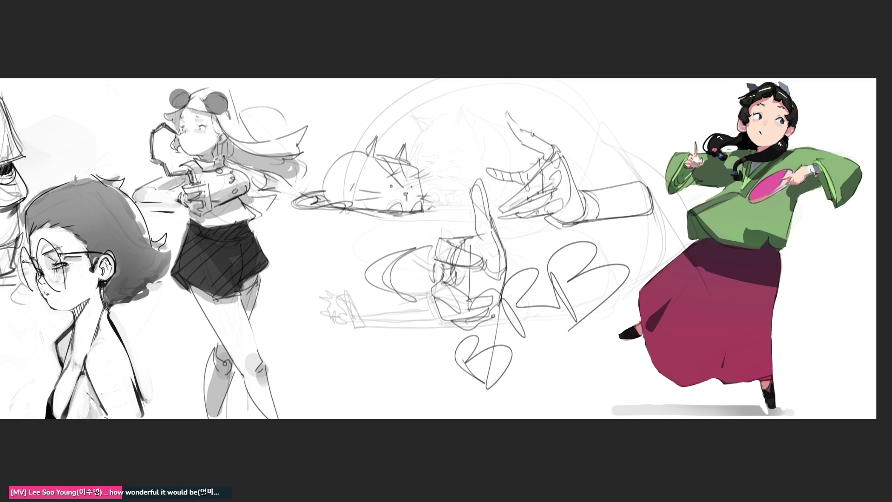
scroll(446, 249, "left", 3)
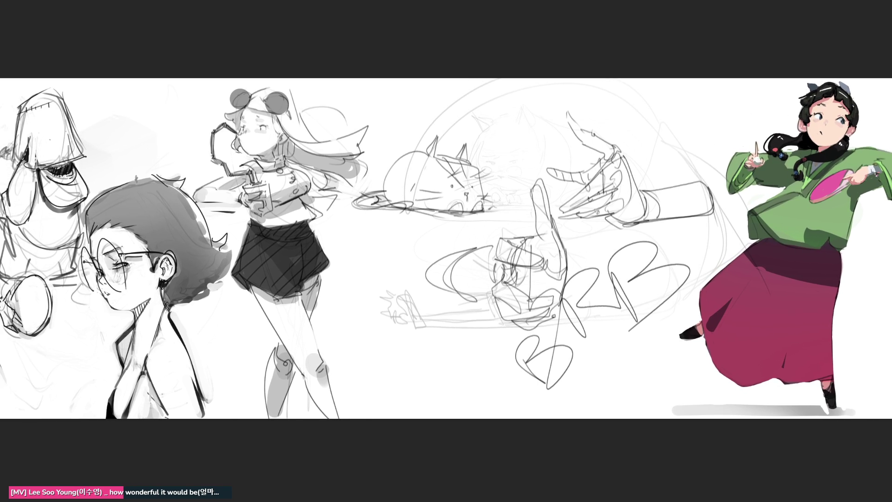
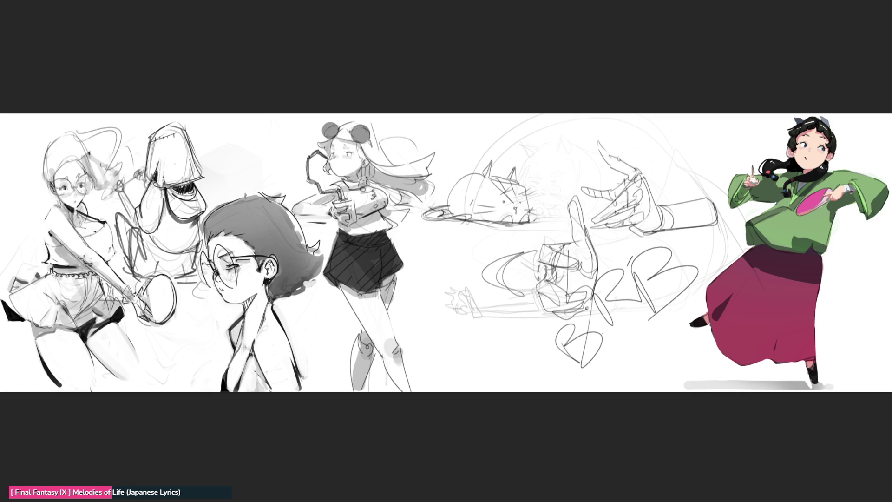
Delete the BRB letters, fade the central sketches with a large eraser, then pencil a fingertip
key("Delete")
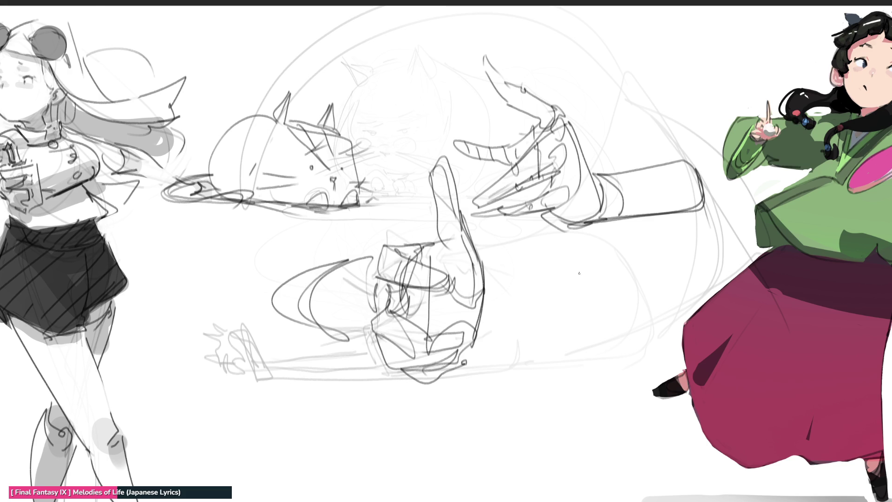
key("e")
mouse_move(448, 177)
left_mouse_down()
mouse_move(488, 139)
mouse_move(260, 231)
left_mouse_up()
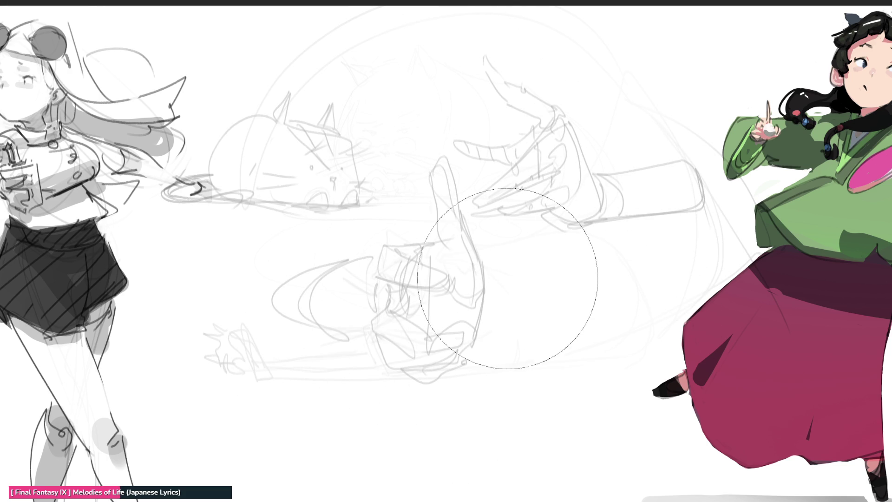
key("e")
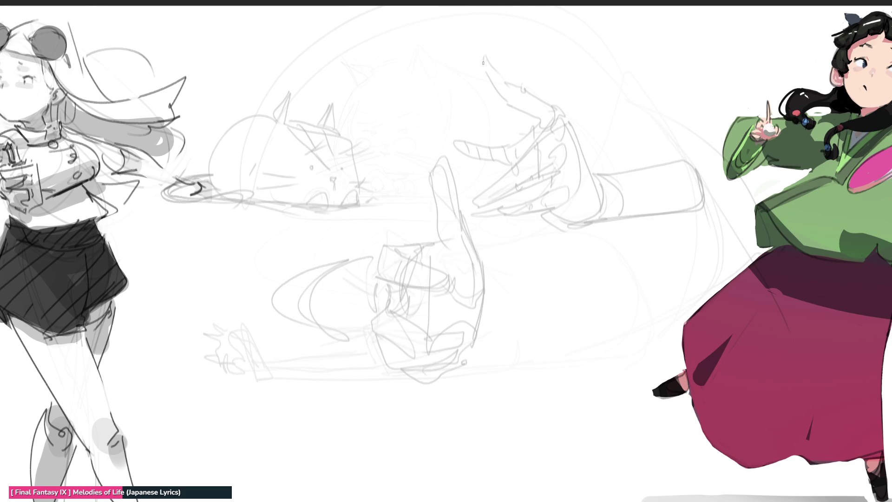
mouse_move(484, 69)
left_mouse_down()
mouse_move(483, 56)
mouse_move(494, 68)
left_mouse_up()
Redraw the fingertip longer and ink the finger lines, upper hand edge and sleeve edges
key("ctrl+z")
key("ctrl+z")
left_click_drag(488, 55, 526, 96)
mouse_move(488, 74)
left_mouse_down()
mouse_move(507, 101)
mouse_move(545, 122)
left_mouse_up()
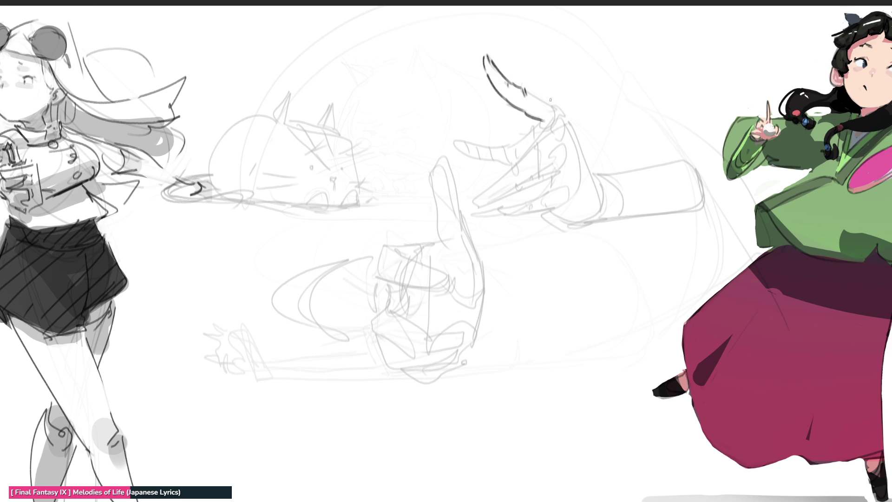
mouse_move(529, 92)
left_mouse_down()
mouse_move(575, 129)
mouse_move(545, 125)
mouse_move(566, 117)
mouse_move(600, 185)
mouse_move(596, 222)
mouse_move(687, 210)
left_mouse_up()
left_click_drag(597, 172, 622, 191)
left_click_drag(604, 178, 662, 171)
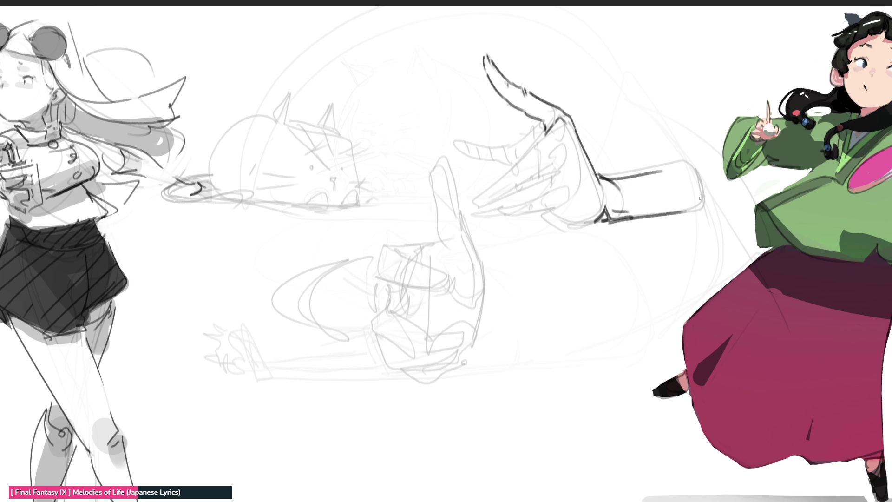
mouse_move(549, 178)
left_mouse_down()
mouse_move(551, 188)
mouse_move(575, 181)
mouse_move(557, 207)
mouse_move(492, 210)
mouse_move(520, 212)
mouse_move(497, 220)
mouse_move(530, 199)
mouse_move(507, 209)
mouse_move(566, 205)
left_mouse_up()
Rework the lower finger edge, palm curve, finger lines and inner hand edge, adding hatching
key("ctrl+z")
key("ctrl+z")
key("ctrl+z")
mouse_move(532, 200)
left_mouse_down()
mouse_move(550, 191)
mouse_move(592, 223)
left_mouse_up()
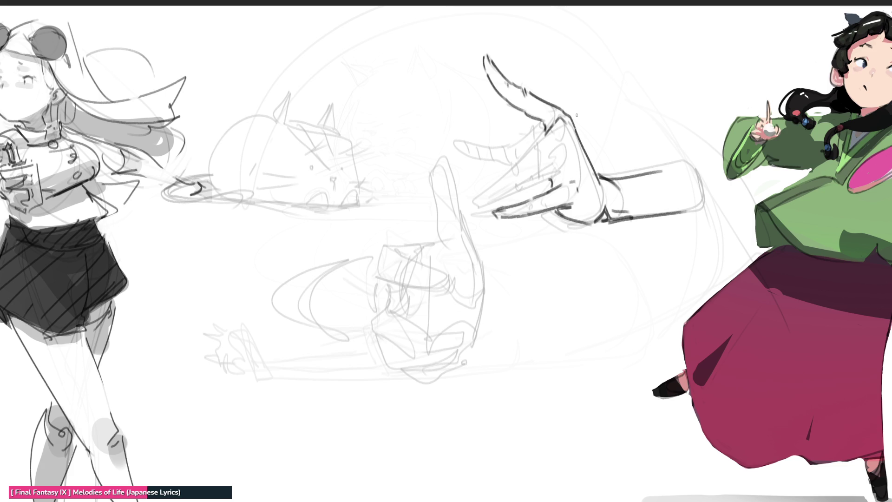
left_click_drag(503, 187, 545, 161)
mouse_move(548, 162)
left_mouse_down()
mouse_move(552, 154)
mouse_move(506, 171)
mouse_move(517, 192)
mouse_move(561, 175)
mouse_move(543, 180)
left_mouse_up()
left_click_drag(562, 148, 554, 152)
mouse_move(571, 144)
left_mouse_down()
mouse_move(567, 157)
mouse_move(504, 172)
mouse_move(475, 200)
mouse_move(487, 198)
mouse_move(497, 211)
mouse_move(524, 190)
mouse_move(486, 206)
mouse_move(482, 190)
mouse_move(508, 210)
left_mouse_up()
key("ctrl+z")
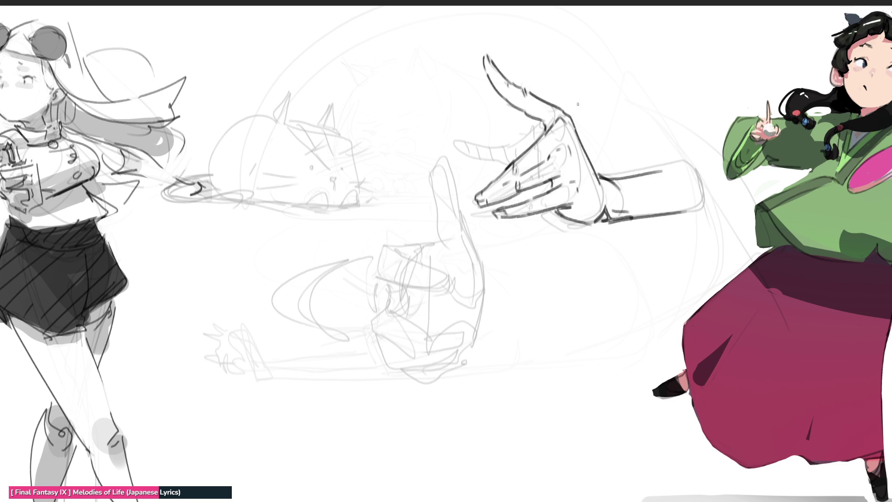
mouse_move(540, 119)
left_mouse_down()
mouse_move(537, 135)
mouse_move(512, 151)
mouse_move(474, 157)
mouse_move(481, 163)
mouse_move(486, 150)
mouse_move(476, 163)
mouse_move(547, 190)
left_mouse_up()
key("ctrl+z")
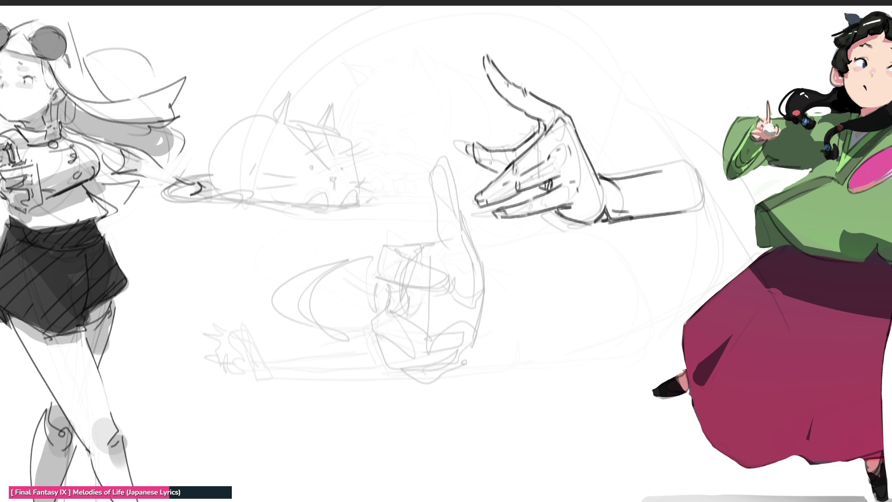
mouse_move(494, 161)
left_mouse_down()
mouse_move(551, 125)
mouse_move(553, 149)
left_mouse_up()
Hatch the back of the hand, the lower palm and the forearm's lower edge
left_click_drag(560, 135, 562, 171)
mouse_move(573, 164)
left_mouse_down()
mouse_move(552, 186)
mouse_move(560, 207)
mouse_move(573, 207)
mouse_move(566, 218)
left_mouse_up()
left_click_drag(575, 206, 573, 222)
left_click_drag(582, 207, 586, 218)
left_click_drag(595, 210, 592, 219)
mouse_move(600, 210)
left_mouse_down()
mouse_move(599, 218)
mouse_move(631, 217)
left_mouse_up()
left_click_drag(632, 213, 643, 218)
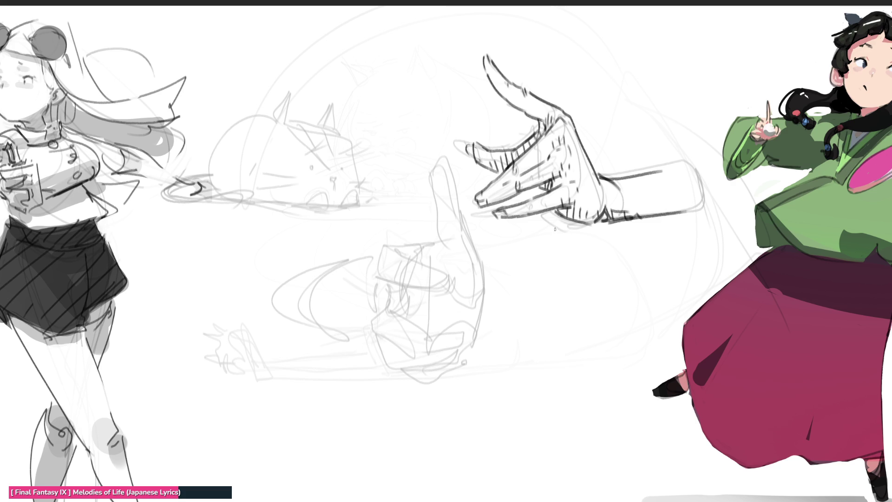
Redraw the finger stroke, line along the fingers and hatch under the lower fingers
left_click_drag(488, 183, 477, 181)
key("ctrl+z")
mouse_move(480, 181)
left_mouse_down()
mouse_move(475, 192)
mouse_move(504, 225)
mouse_move(701, 212)
left_mouse_up()
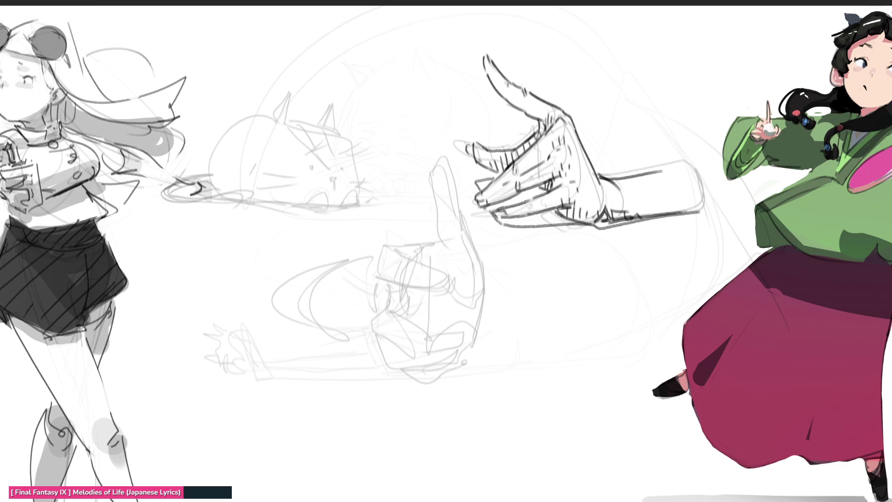
left_click_drag(495, 208, 545, 186)
left_click_drag(517, 219, 528, 227)
mouse_move(531, 214)
left_mouse_down()
mouse_move(542, 221)
mouse_move(699, 213)
left_mouse_up()
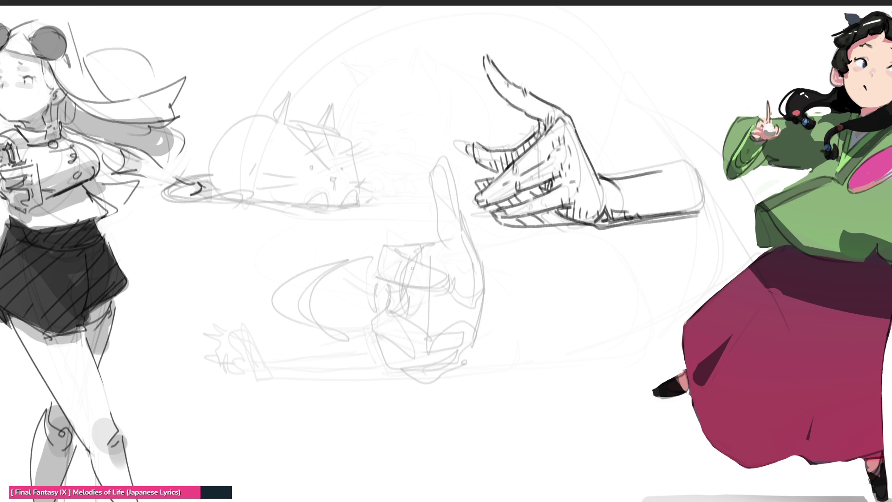
Fade the central sketches further with a large eraser, returning to the fine pencil
key("e")
left_click_drag(414, 269, 363, 273)
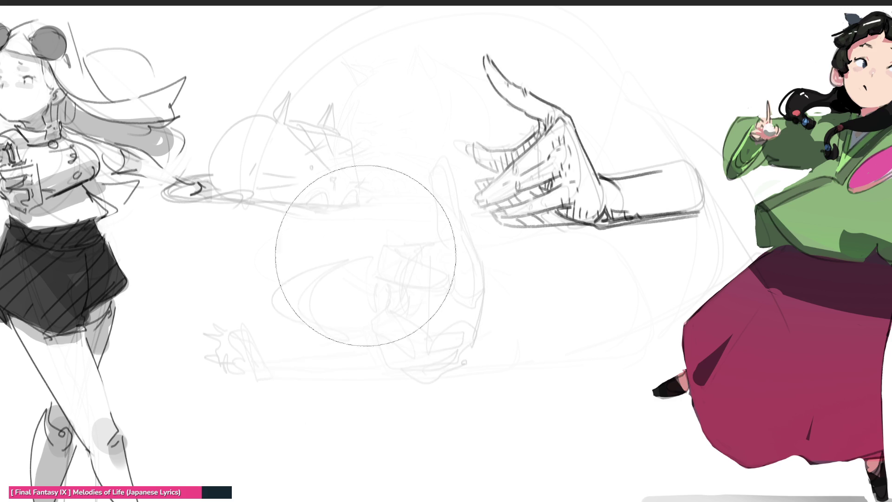
key("b")
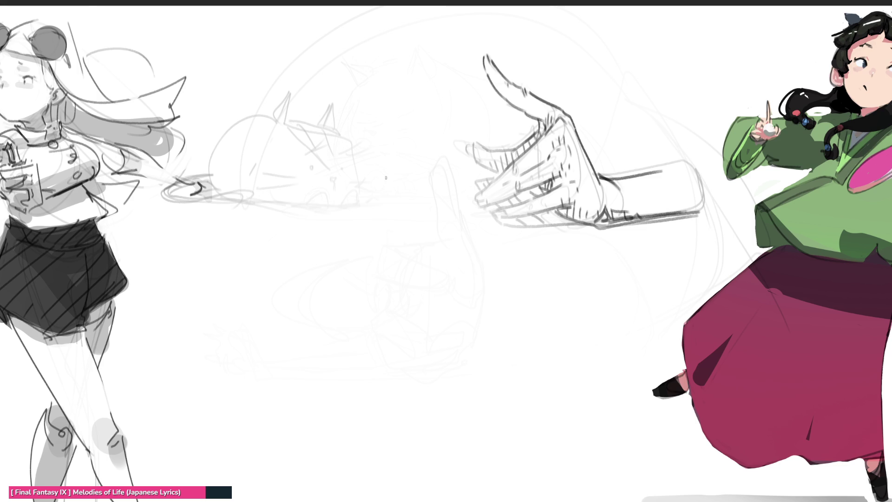
Sketch a small head in the centre with ears, hair and jawline
mouse_move(389, 173)
left_mouse_down()
mouse_move(421, 176)
mouse_move(429, 214)
mouse_move(386, 211)
left_mouse_up()
mouse_move(387, 221)
left_mouse_down()
mouse_move(418, 223)
mouse_move(426, 212)
left_mouse_up()
left_click_drag(410, 192, 426, 216)
mouse_move(389, 222)
left_mouse_down()
mouse_move(378, 205)
mouse_move(425, 163)
mouse_move(439, 206)
left_mouse_up()
mouse_move(421, 162)
left_mouse_down()
mouse_move(441, 207)
mouse_move(416, 235)
mouse_move(390, 226)
mouse_move(405, 243)
mouse_move(388, 261)
mouse_move(414, 251)
mouse_move(397, 287)
left_mouse_up()
Sketch the collar, tie, torso, right shoulder and a forearm with hand on the hip
left_click_drag(394, 244, 376, 263)
mouse_move(375, 263)
left_mouse_down()
mouse_move(387, 309)
mouse_move(438, 251)
left_mouse_up()
left_click_drag(435, 238, 430, 260)
mouse_move(431, 266)
left_mouse_down()
mouse_move(420, 292)
mouse_move(400, 299)
mouse_move(431, 272)
mouse_move(404, 309)
mouse_move(435, 311)
mouse_move(444, 246)
mouse_move(436, 245)
mouse_move(486, 288)
mouse_move(478, 294)
mouse_move(492, 320)
mouse_move(463, 346)
left_mouse_up()
mouse_move(499, 300)
left_mouse_down()
mouse_move(444, 360)
mouse_move(446, 374)
left_mouse_up()
Extend the figure downward with a round shape below the hand and long leg lines
left_click_drag(465, 346, 449, 375)
mouse_move(452, 370)
left_mouse_down()
mouse_move(443, 386)
mouse_move(462, 384)
mouse_move(424, 392)
mouse_move(478, 408)
mouse_move(488, 420)
mouse_move(479, 434)
left_mouse_up()
mouse_move(429, 427)
left_mouse_down()
mouse_move(456, 459)
mouse_move(484, 435)
left_mouse_up()
left_click_drag(489, 477, 493, 501)
left_click_drag(472, 428, 499, 501)
left_click_drag(469, 421, 499, 501)
mouse_move(443, 446)
left_mouse_down()
mouse_move(436, 408)
mouse_move(451, 333)
mouse_move(442, 277)
mouse_move(446, 317)
left_mouse_up()
left_click_drag(407, 346, 431, 330)
Outline the torso's right side, hips, thigh and leg, adding short detail strokes
left_click_drag(446, 283, 441, 351)
mouse_move(458, 320)
left_mouse_down()
mouse_move(407, 355)
mouse_move(415, 335)
mouse_move(397, 359)
mouse_move(409, 379)
left_mouse_up()
mouse_move(387, 335)
left_mouse_down()
mouse_move(408, 376)
mouse_move(387, 349)
mouse_move(412, 427)
mouse_move(385, 418)
left_mouse_up()
mouse_move(377, 389)
left_mouse_down()
mouse_move(380, 447)
mouse_move(440, 473)
mouse_move(428, 501)
left_mouse_up()
left_click_drag(417, 409, 440, 443)
left_click_drag(418, 381, 402, 406)
left_click_drag(395, 358, 406, 371)
mouse_move(406, 347)
left_mouse_down()
mouse_move(427, 359)
mouse_move(430, 375)
left_mouse_up()
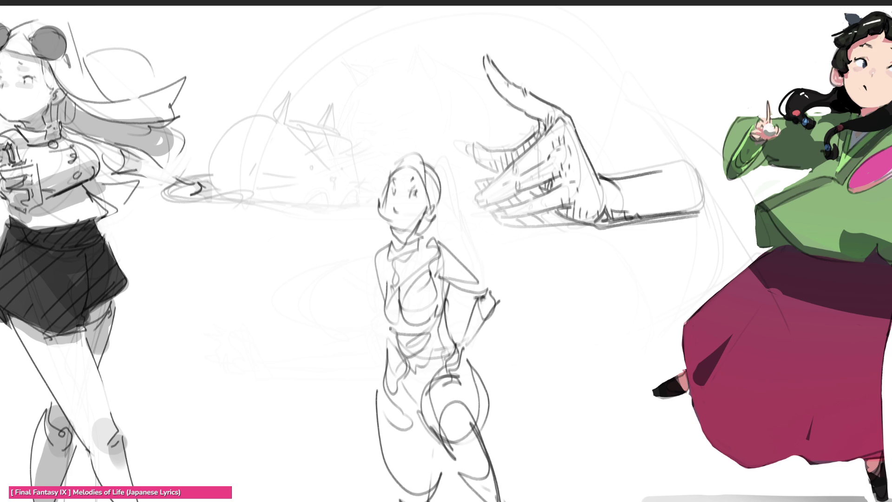